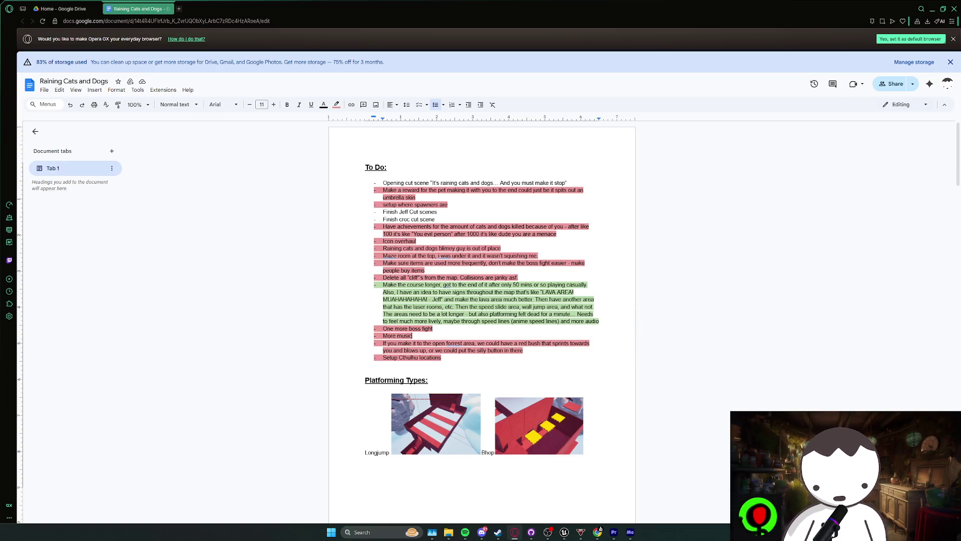
- Back in Unreal Editor, frame the umbrellas, then fly over the platforms and red box area
click(540, 495)
key(f)
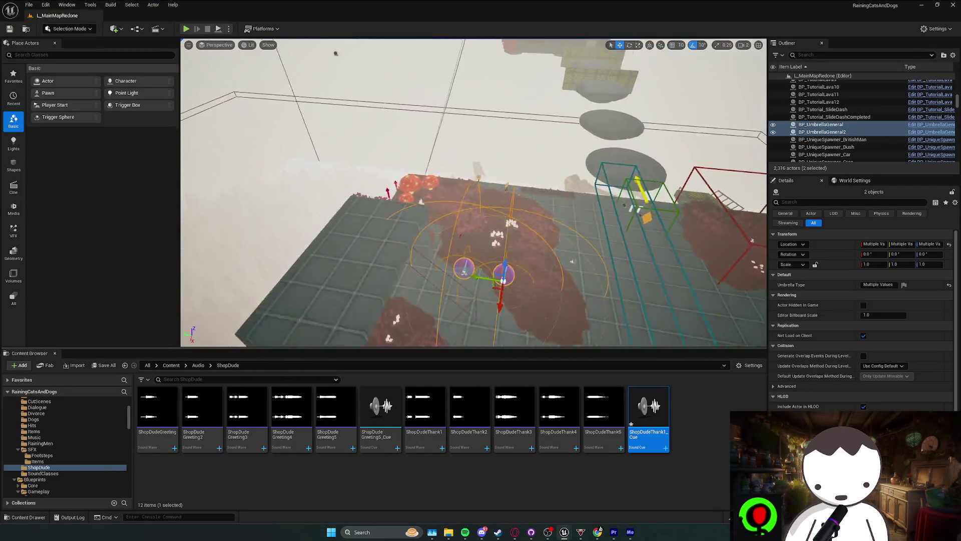
key(Escape)
mouse_move(473, 284)
mouse_down()
mouse_move(351, 313)
mouse_move(478, 150)
mouse_move(196, 25)
mouse_up()
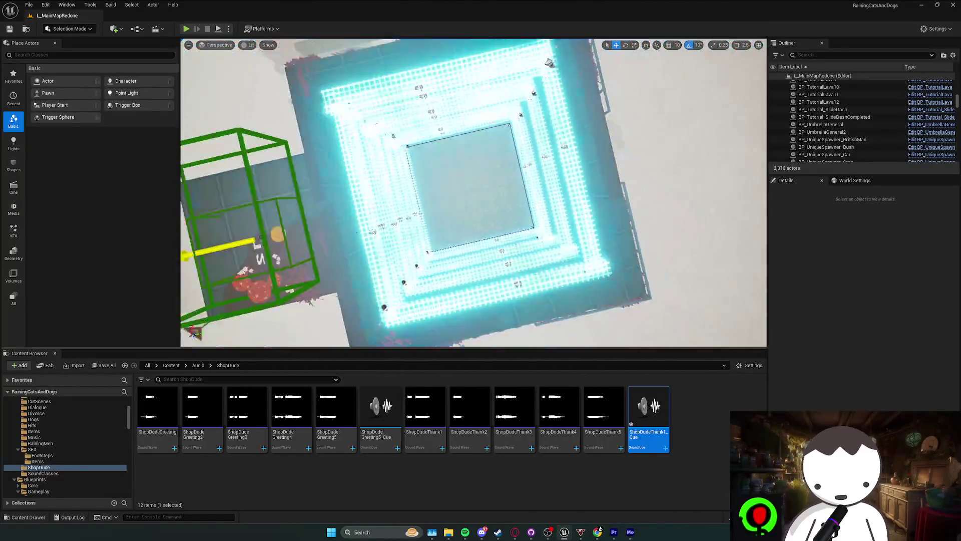
scroll(473, 193, down, 1)
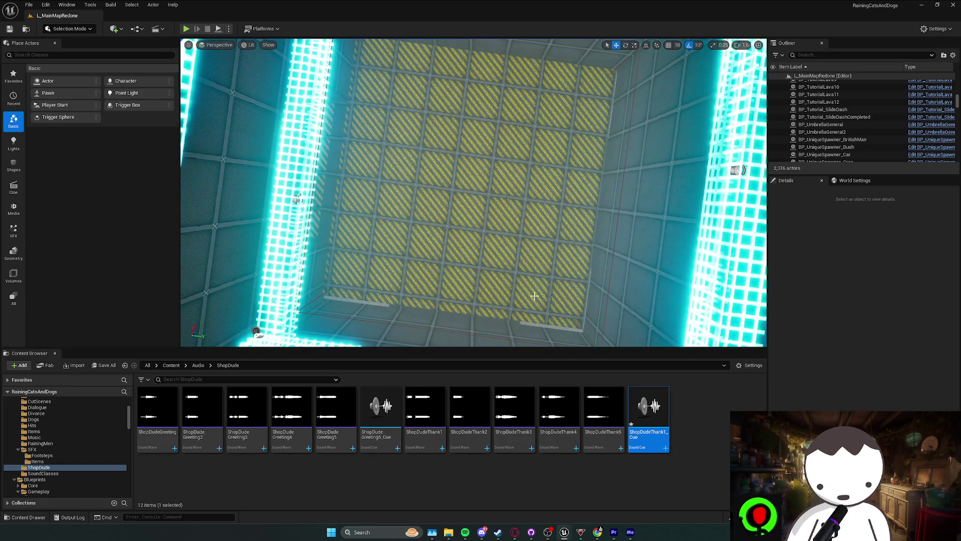
scroll(534, 295, down, 10)
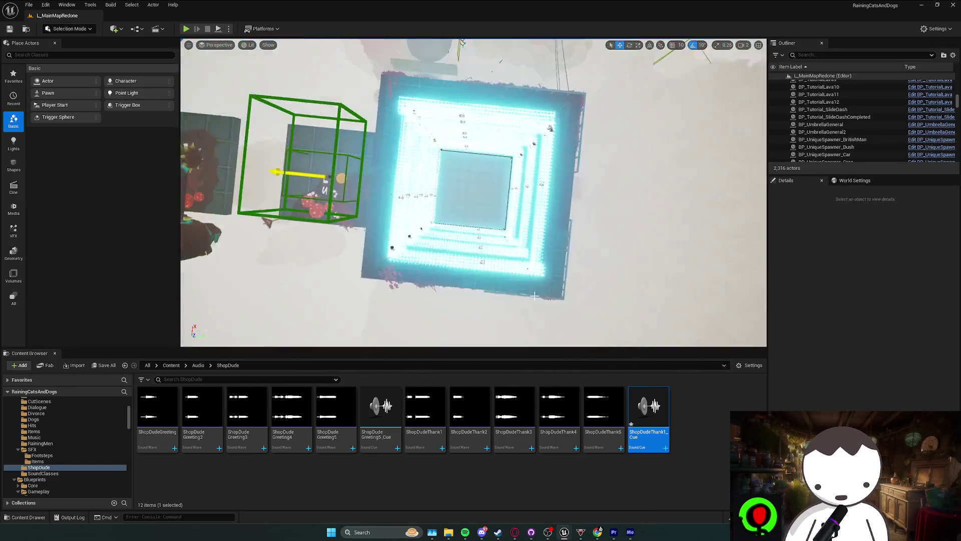
scroll(534, 296, up, 10)
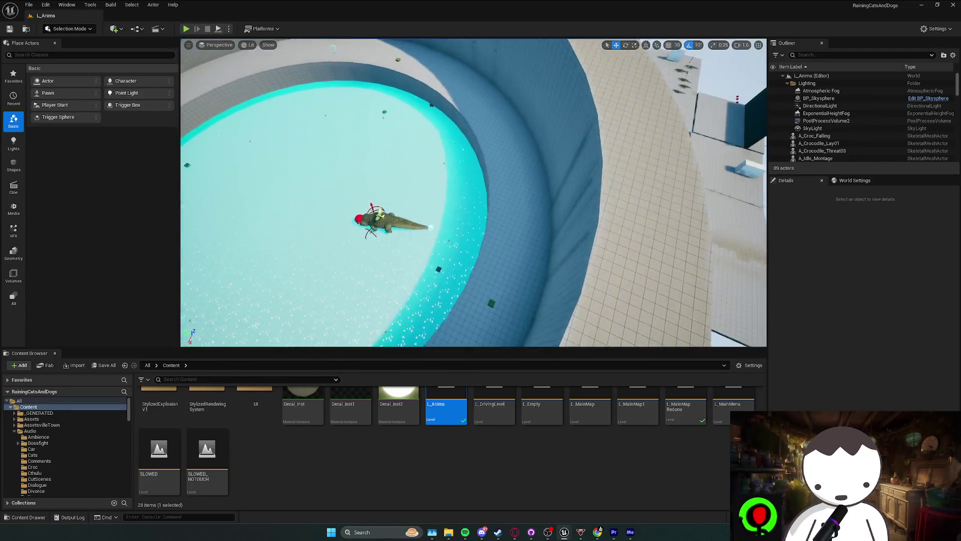
- Inspect the Boolean4 pool ring, its walls and the sky from an overhead view
click(415, 285)
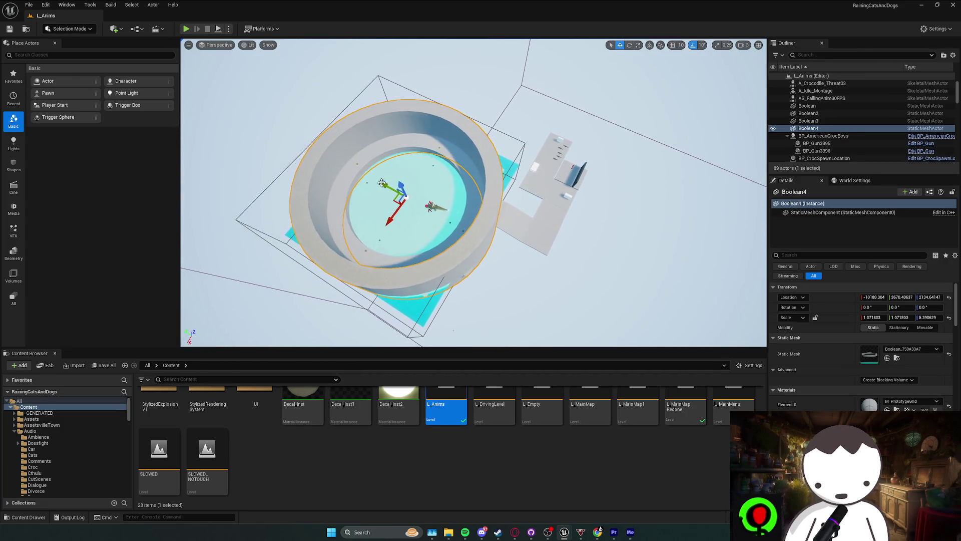
scroll(474, 192, up, 10)
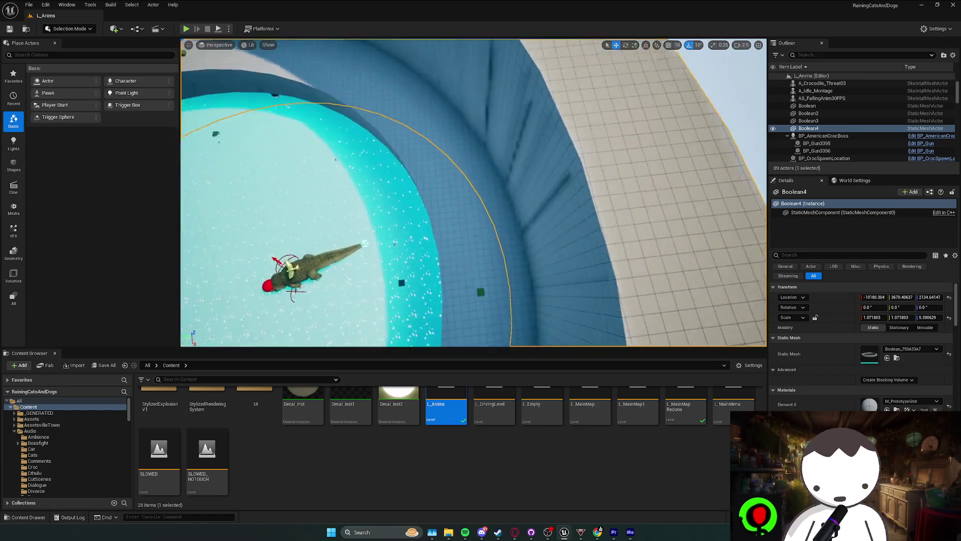
drag(392, 204, 392, 205)
key(Escape)
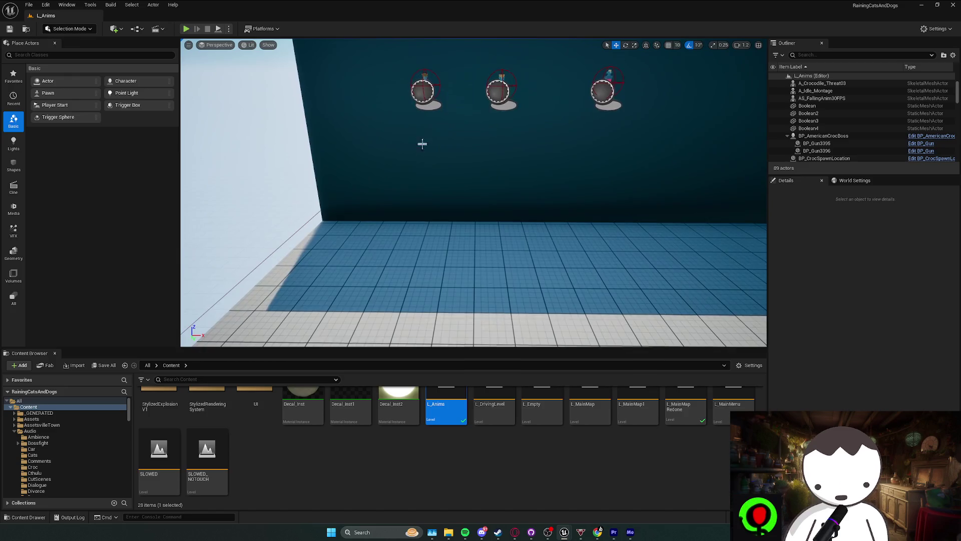
drag(421, 144, 422, 144)
scroll(422, 144, up, 2)
scroll(422, 144, up, 1)
scroll(422, 145, down, 2)
- Fly past the water back to the crocodile, then load L_MainMapRedone
drag(294, 248, 293, 249)
drag(405, 153, 404, 152)
scroll(187, 480, up, 2)
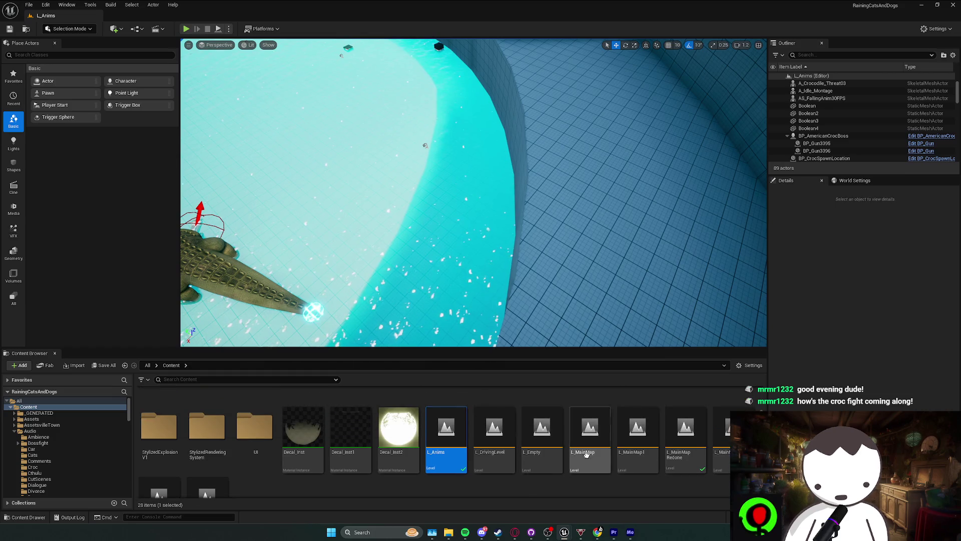
double_click(685, 433)
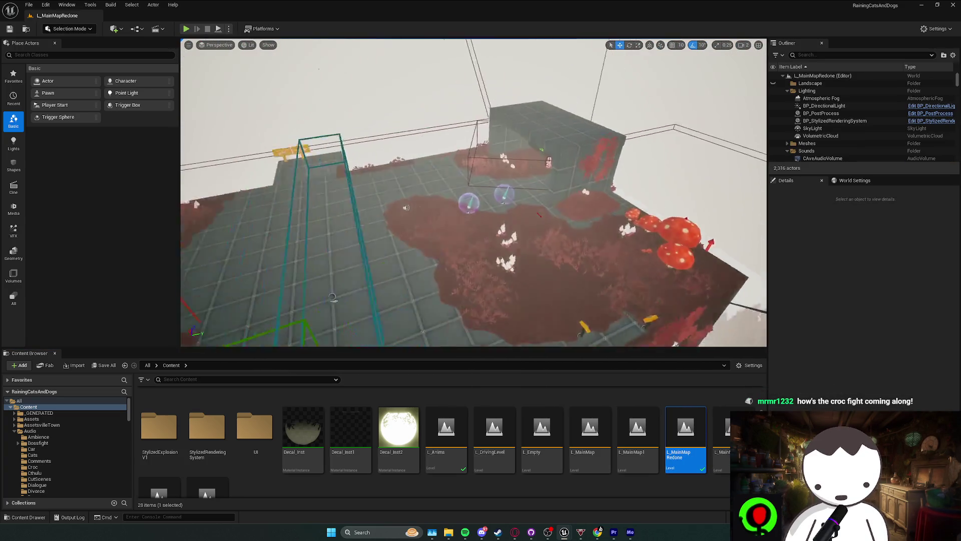
- Delete Settings.sav and Slot0.sav from SaveGames and start Play In Editor
mouse_move(448, 531)
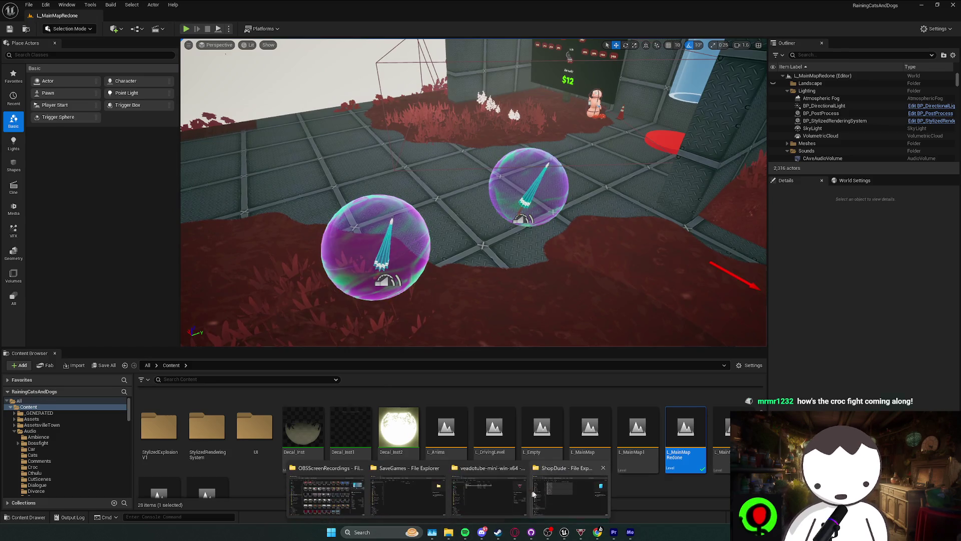
click(408, 497)
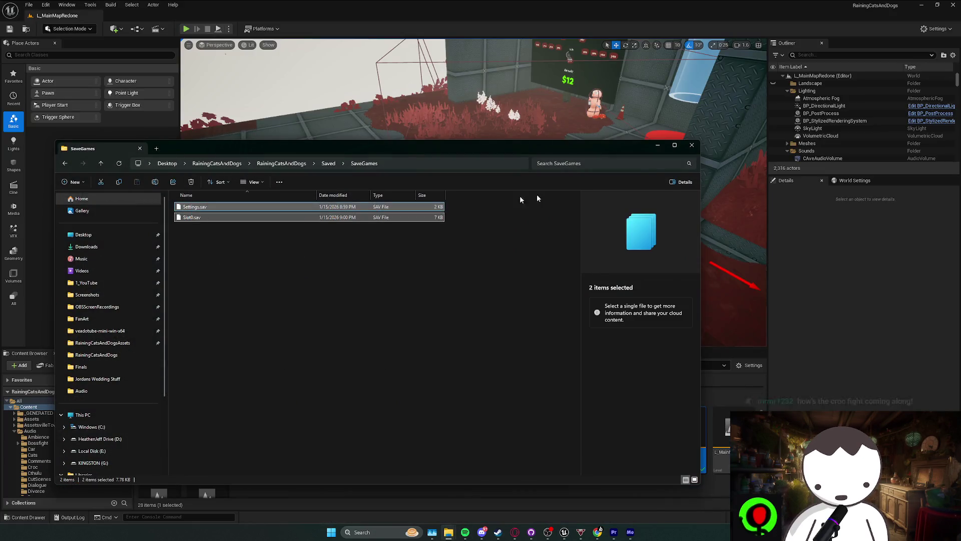
key(Delete)
click(197, 35)
click(186, 29)
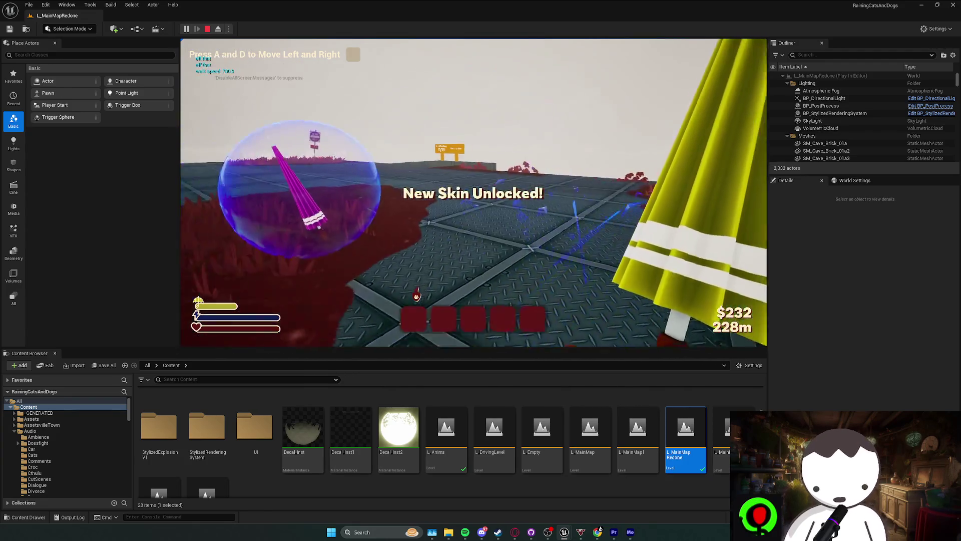
- Check the umbrella Skins screen in the pause menu, resume, walk onto the red grass, and stop
key(p)
click(253, 152)
scroll(545, 225, down, 2)
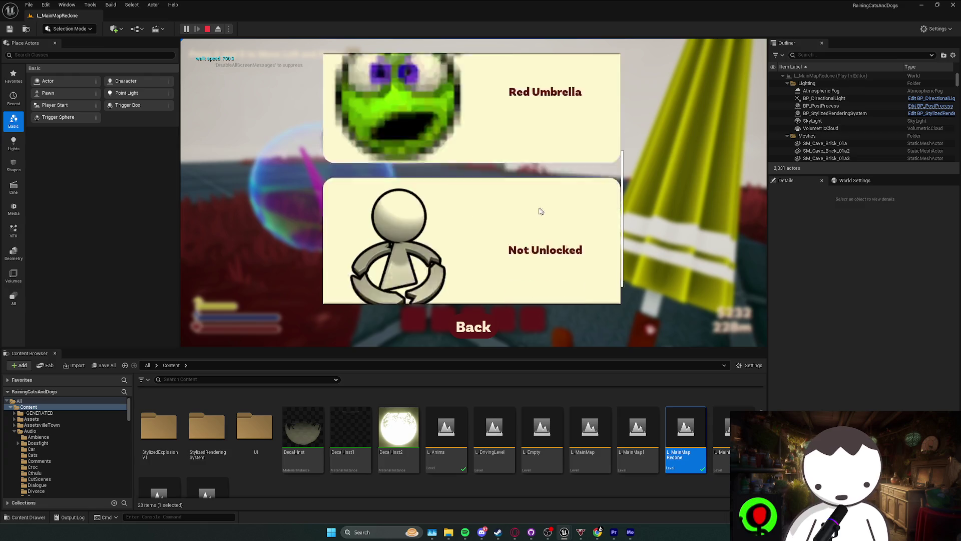
click(495, 323)
key(p)
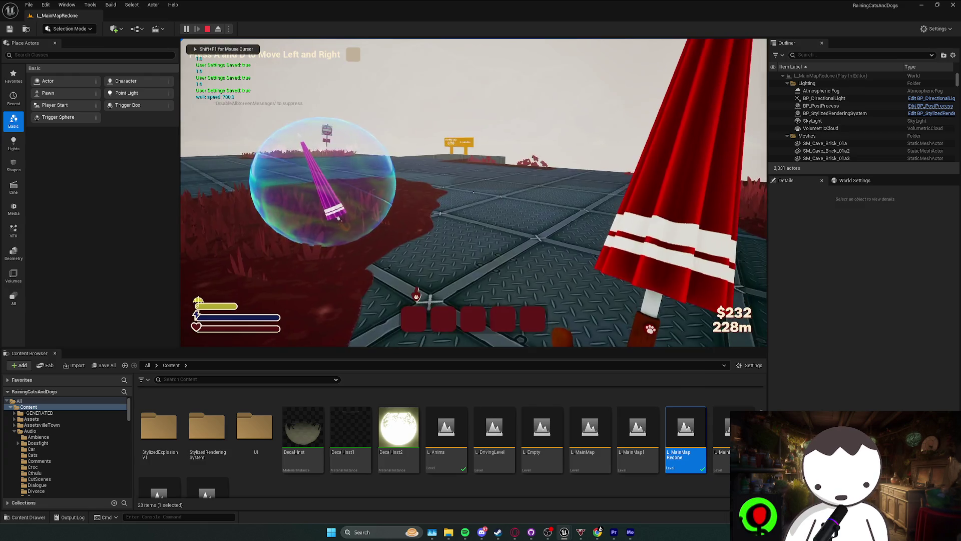
key(w)
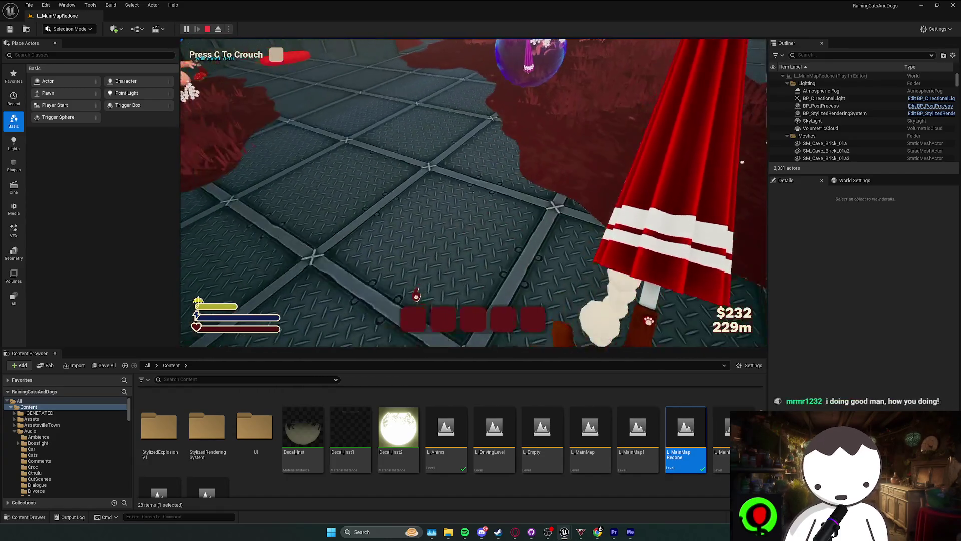
key(Escape)
- Reopen L_Anims, fly toward the crocodile, and glance at the to-do document before returning
double_click(446, 431)
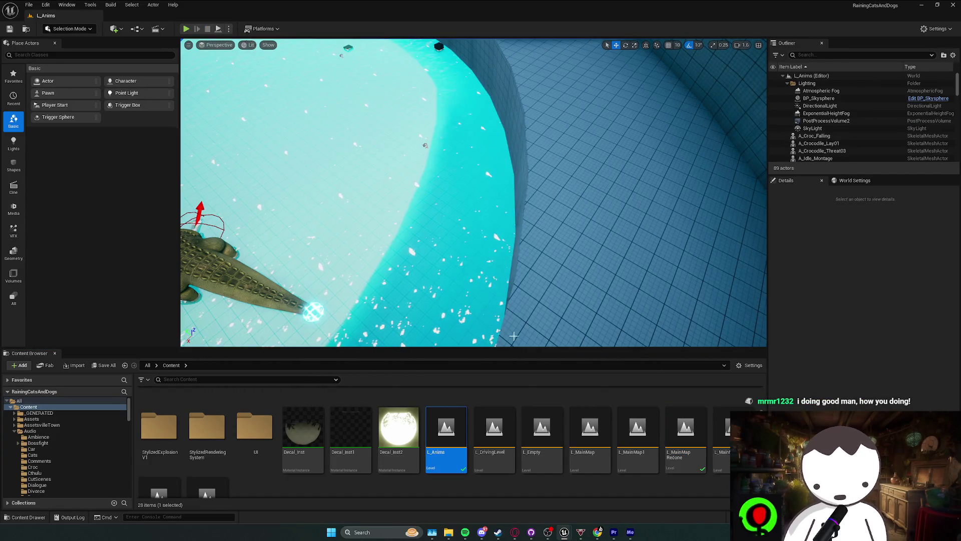
drag(517, 335, 564, 323)
key(alt+Tab)
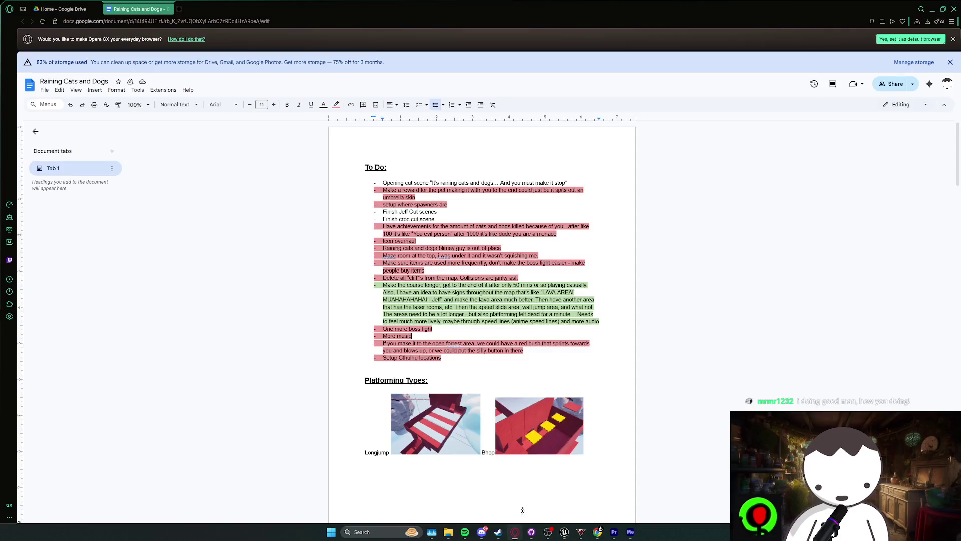
key(alt+Tab)
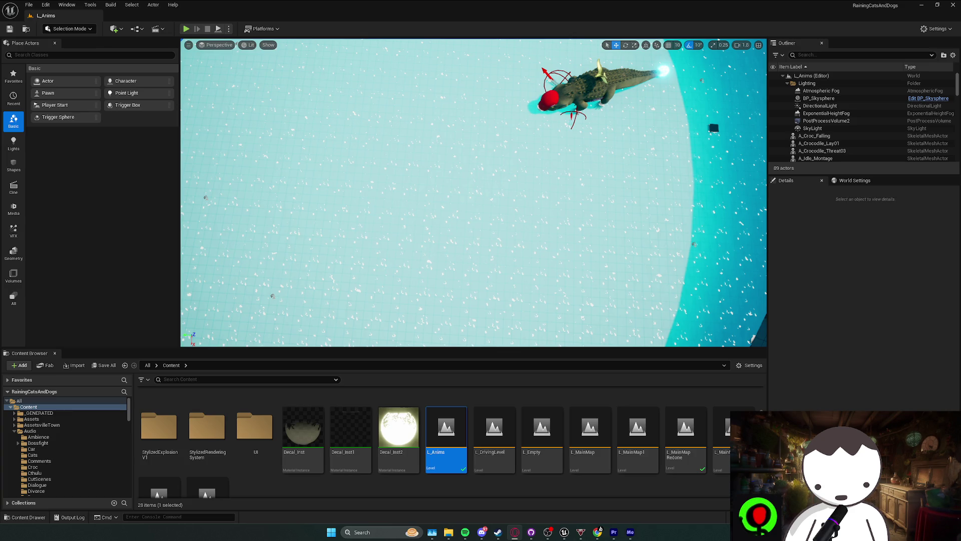
- Open the channel's comments in YouTube Studio and scroll down through them
click(600, 529)
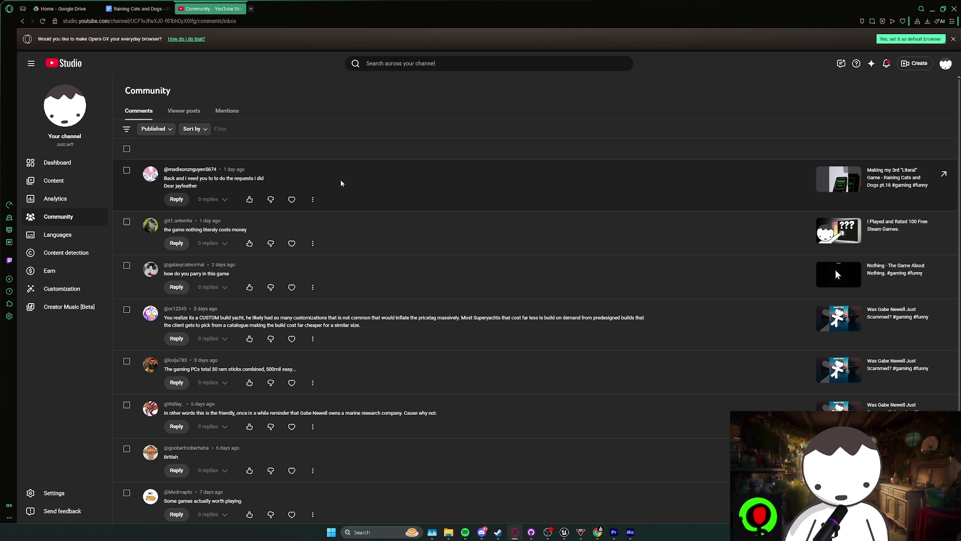
scroll(339, 181, down, 2)
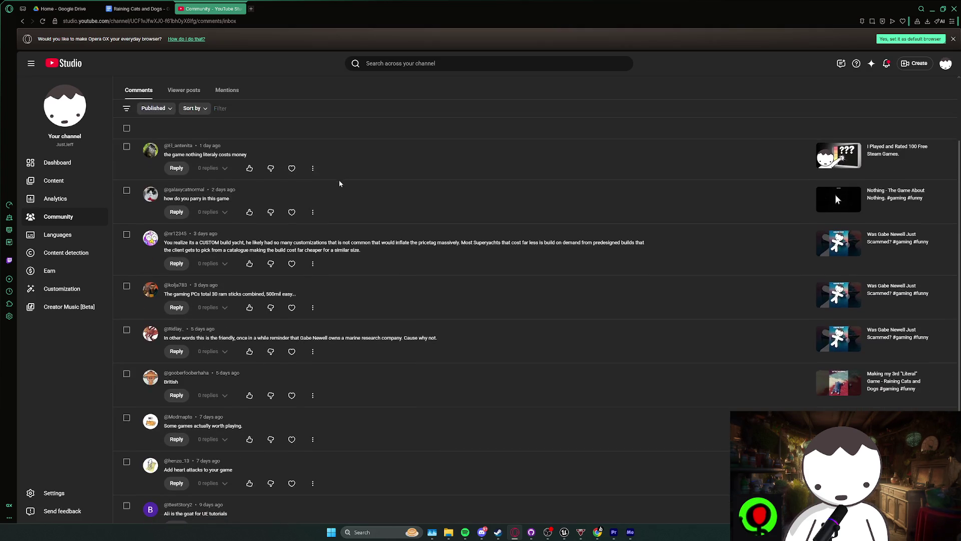
drag(337, 180, 328, 191)
click(328, 191)
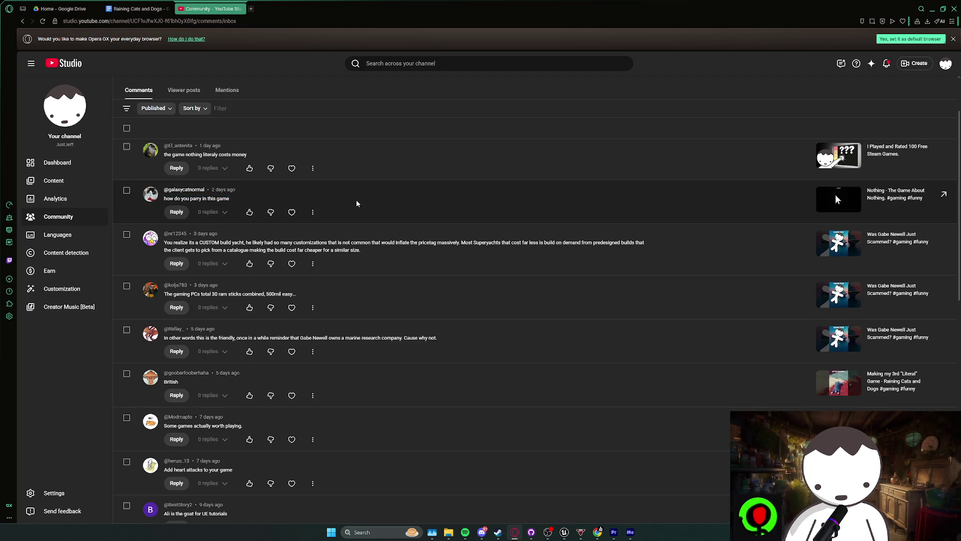
scroll(357, 203, down, 3)
scroll(358, 205, down, 1)
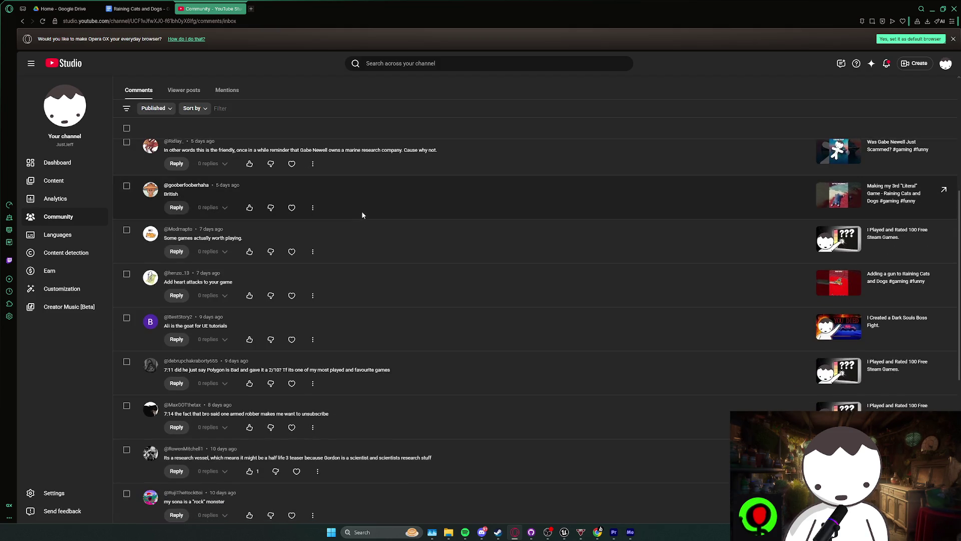
scroll(361, 211, down, 2)
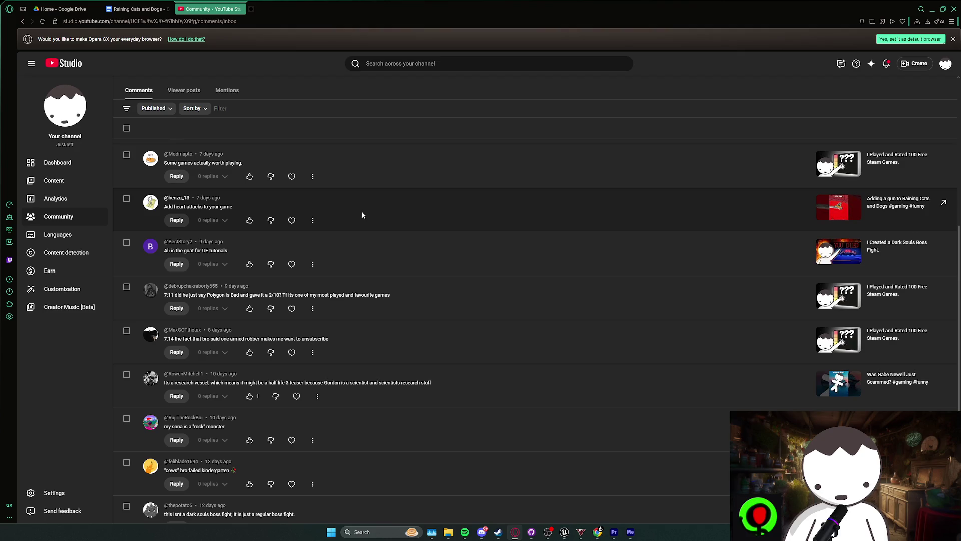
scroll(362, 213, down, 3)
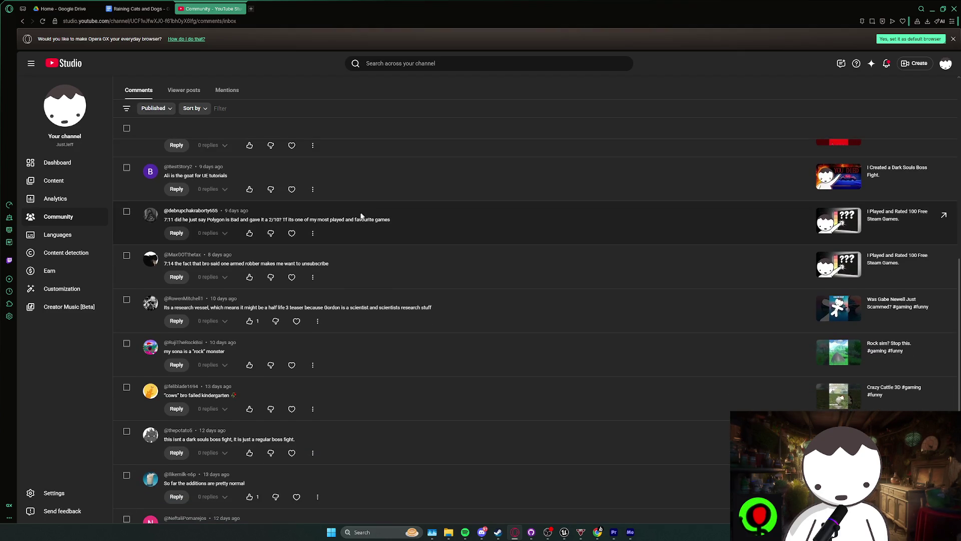
scroll(357, 218, down, 3)
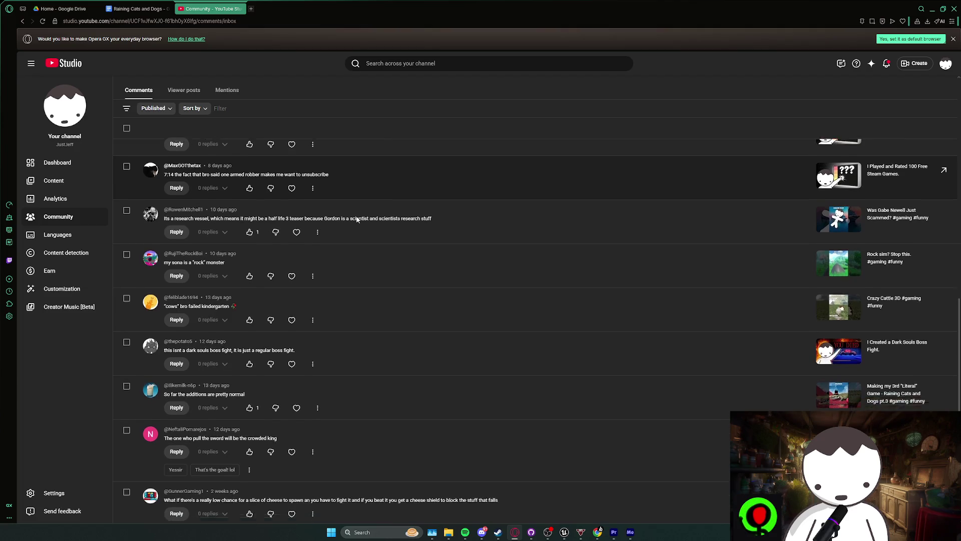
scroll(357, 220, down, 1)
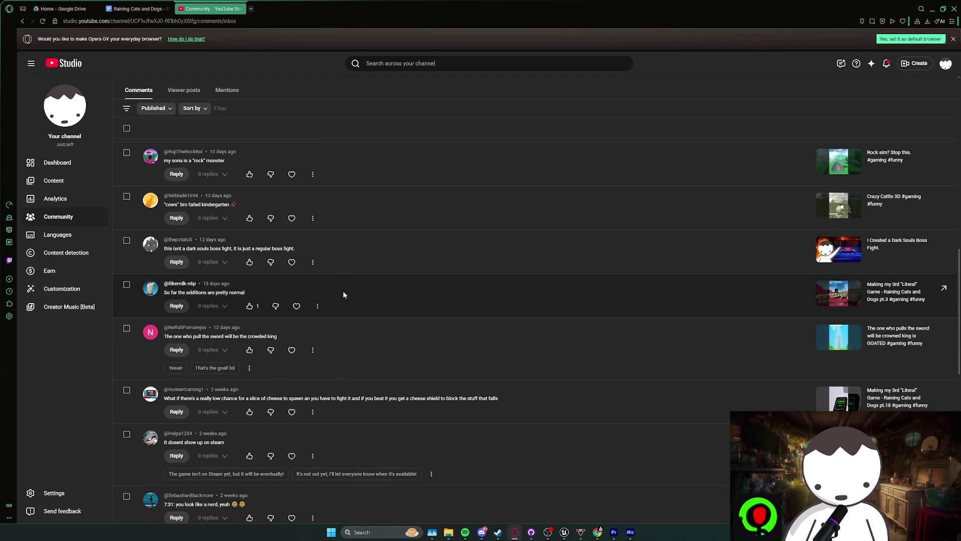
scroll(350, 285, down, 5)
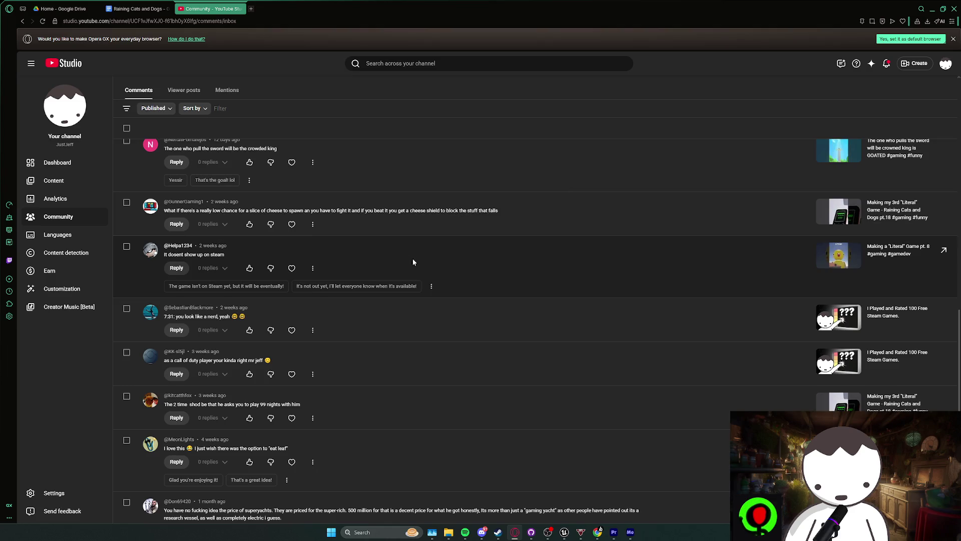
mouse_move(465, 330)
mouse_down()
mouse_move(432, 292)
mouse_move(397, 210)
mouse_move(398, 254)
mouse_move(388, 224)
mouse_up()
scroll(433, 290, down, 5)
click(400, 239)
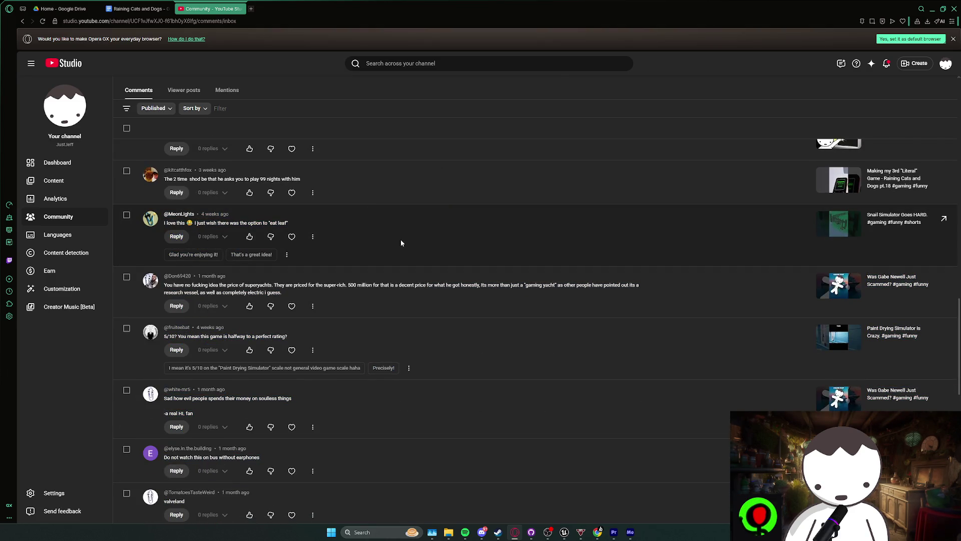
scroll(403, 242, down, 1)
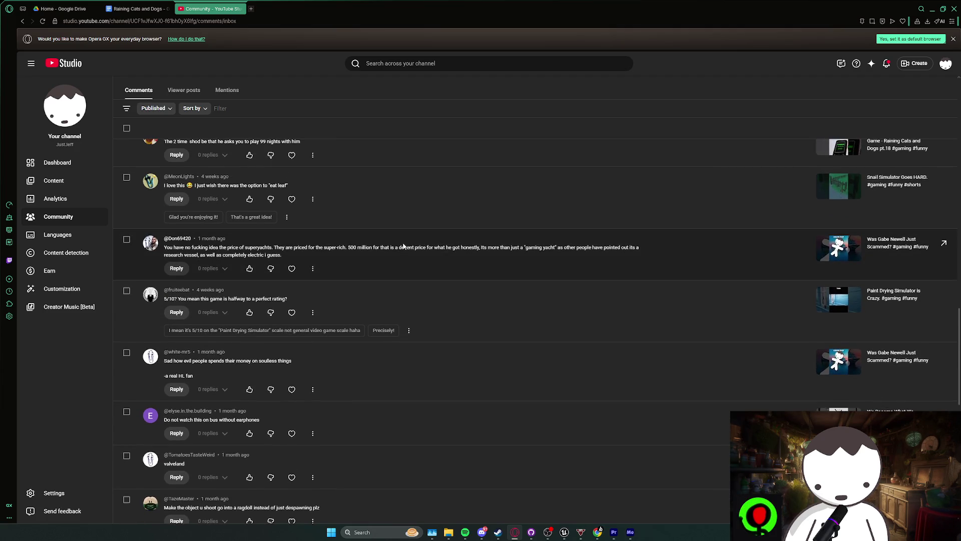
scroll(403, 245, down, 1)
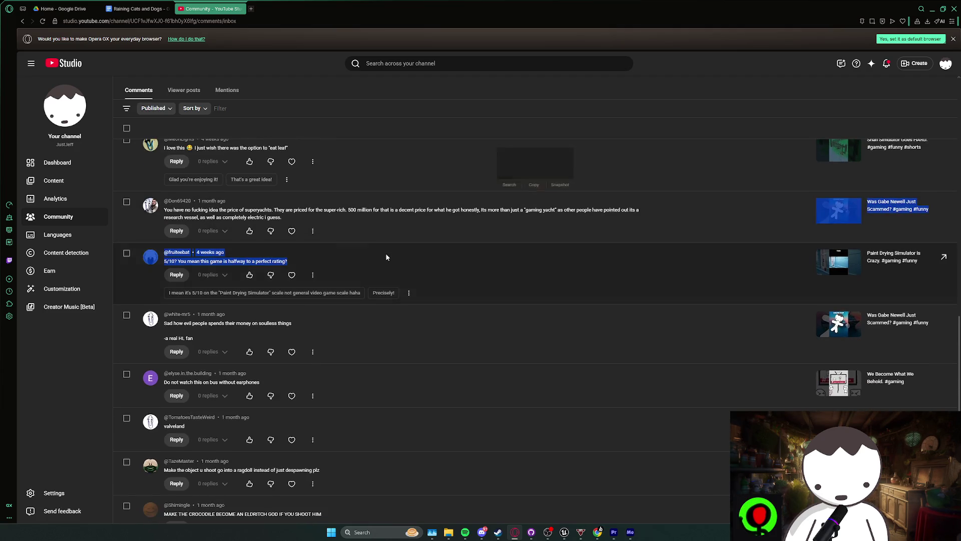
scroll(386, 254, down, 1)
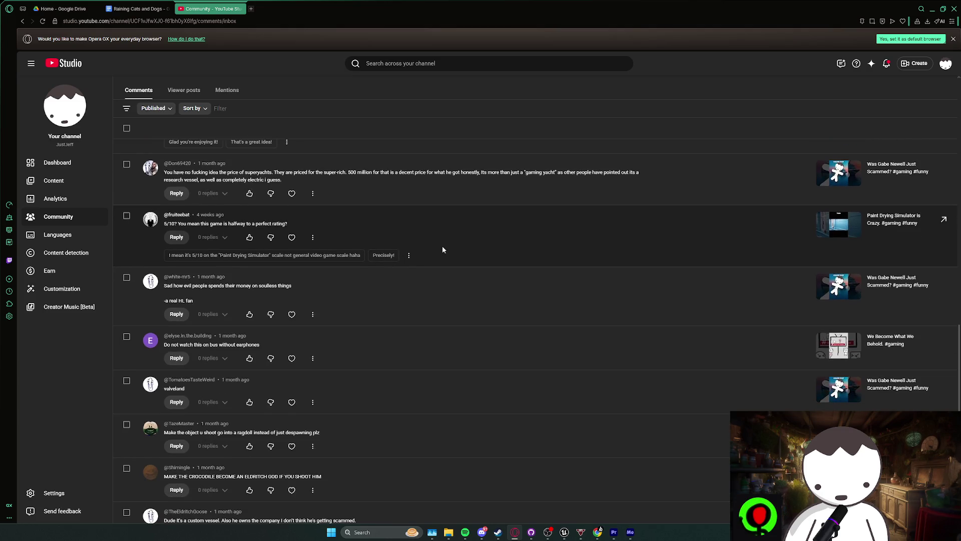
scroll(443, 247, down, 1)
- Keep reading further down, highlighting comments about soulless things, the bus, and a ninja cutting a tree
triple_click(425, 256)
scroll(424, 258, down, 2)
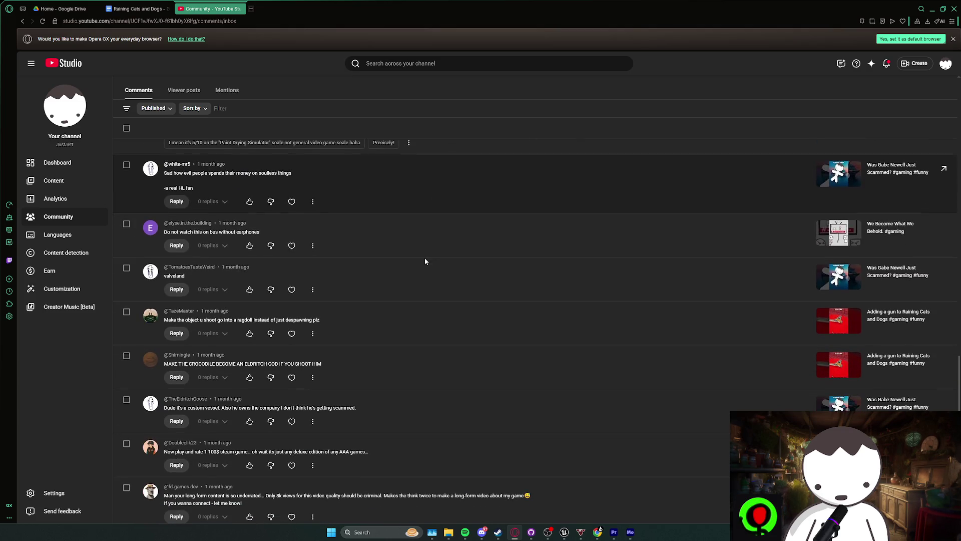
triple_click(418, 233)
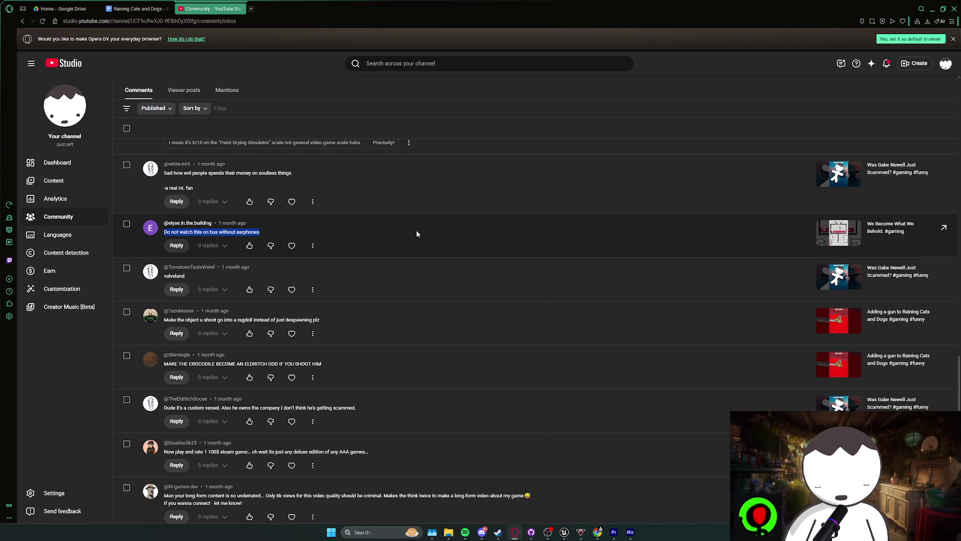
scroll(415, 242, down, 2)
scroll(415, 246, down, 5)
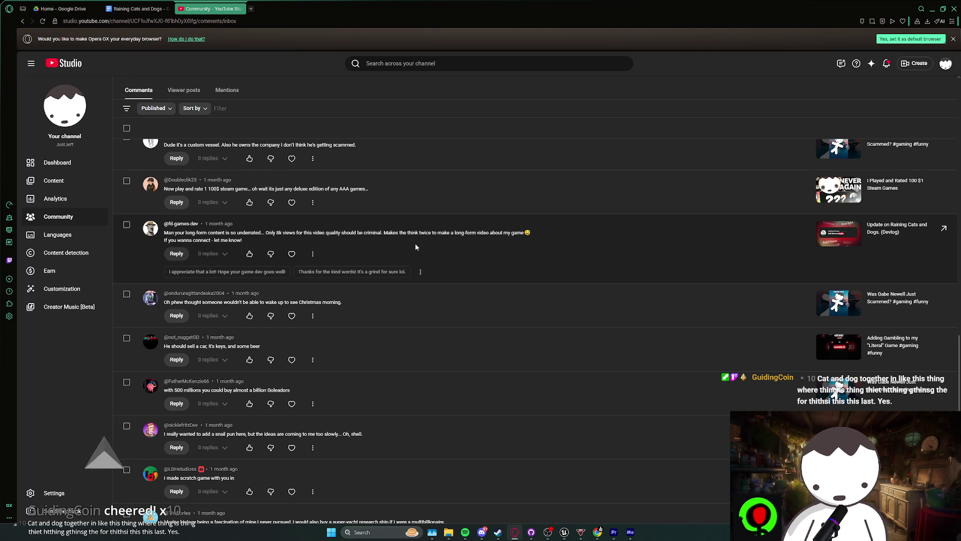
scroll(416, 247, down, 2)
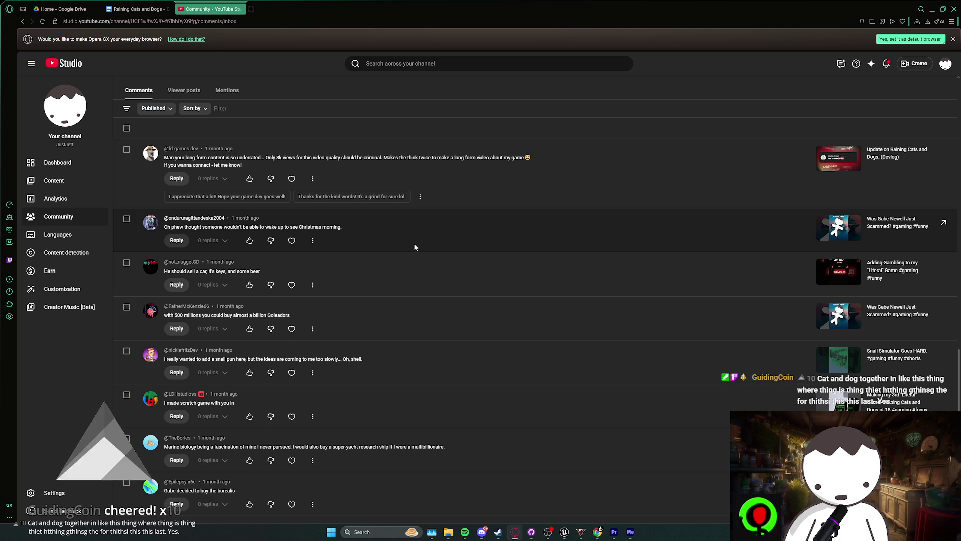
scroll(415, 247, down, 2)
scroll(413, 247, down, 2)
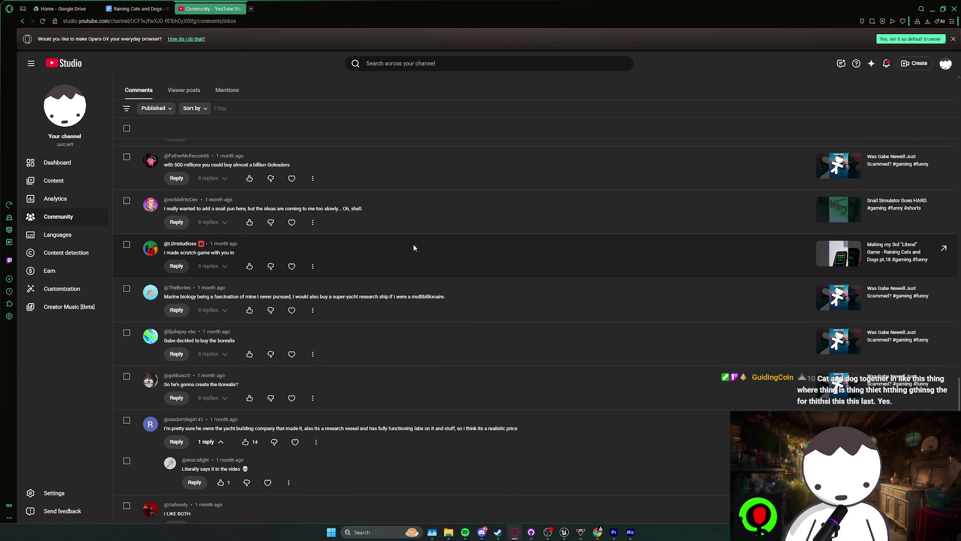
scroll(413, 245, down, 4)
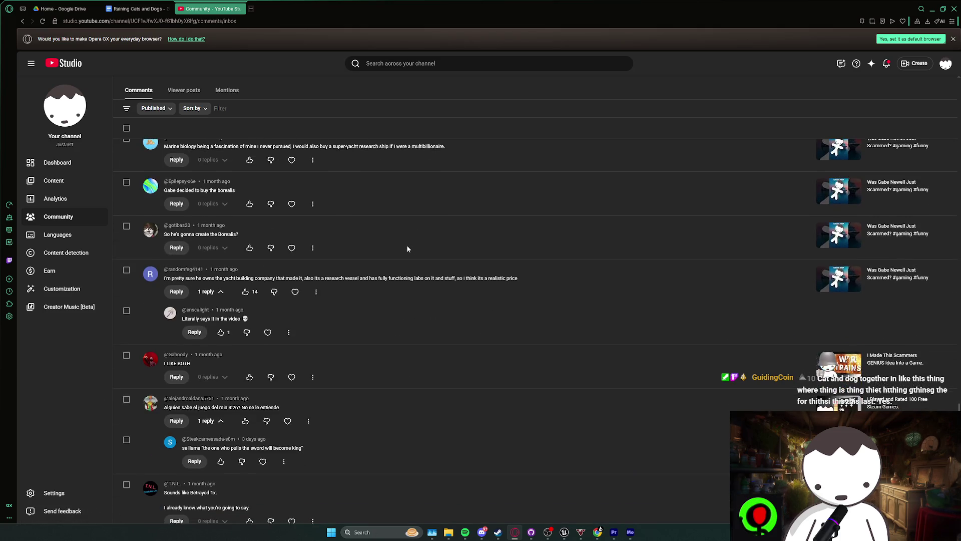
scroll(407, 245, down, 1)
scroll(406, 245, down, 2)
drag(281, 296, 341, 272)
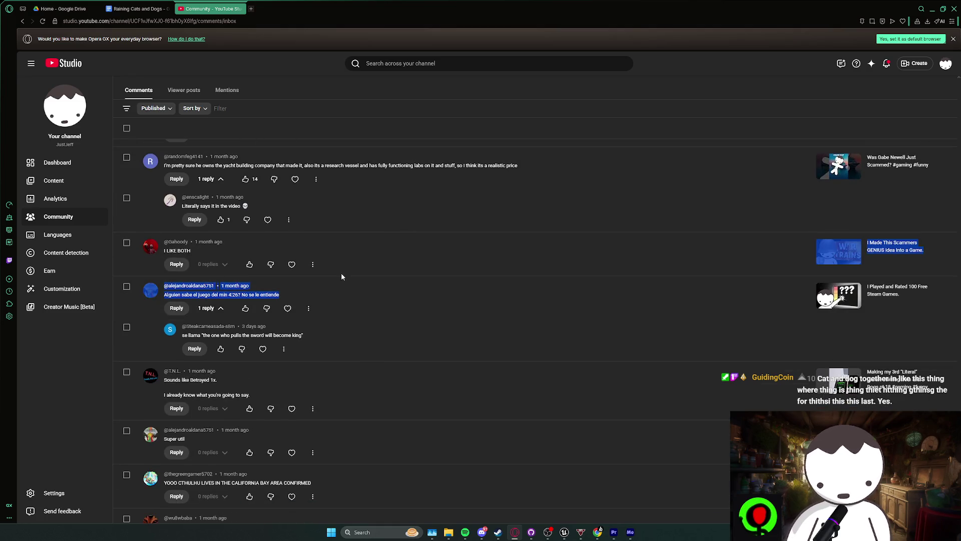
click(343, 286)
scroll(343, 286, down, 1)
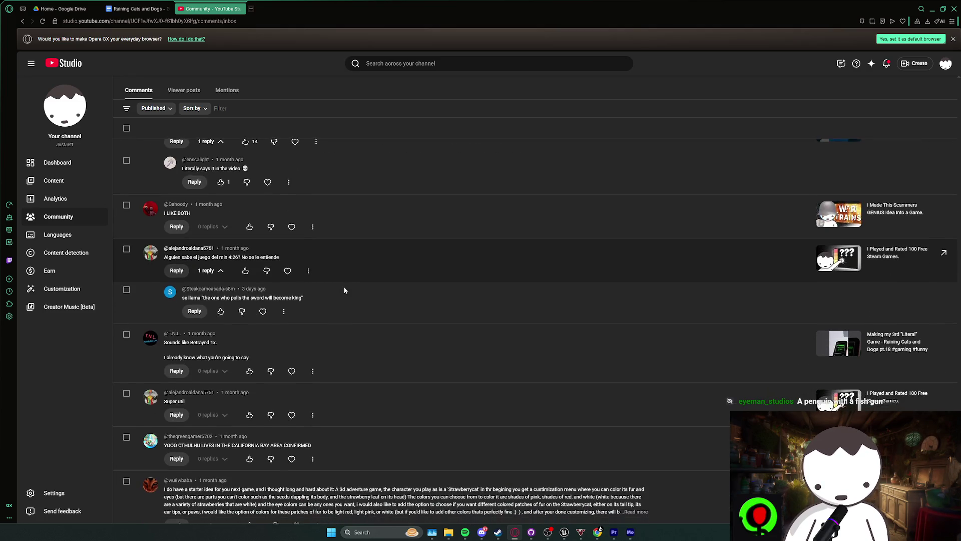
scroll(345, 290, down, 3)
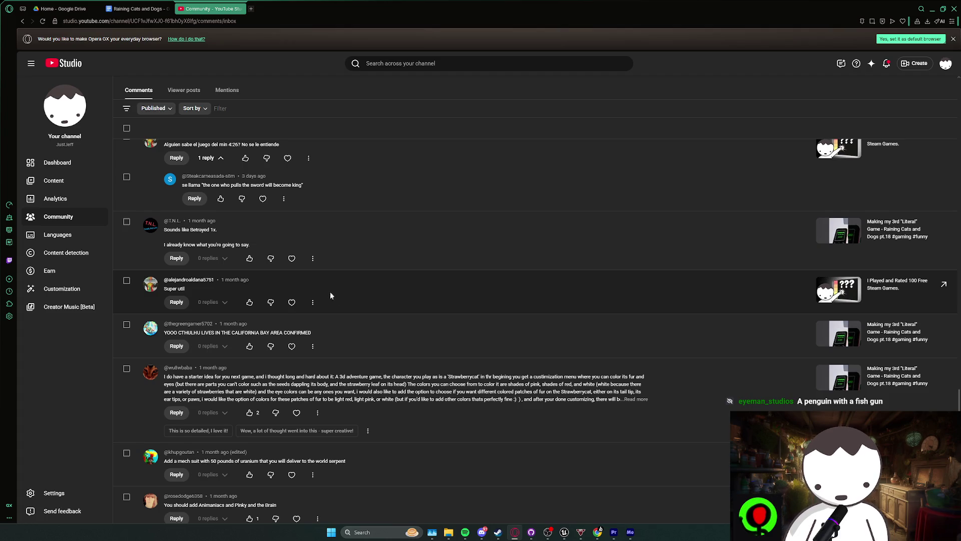
scroll(329, 291, down, 1)
drag(313, 287, 310, 505)
click(330, 299)
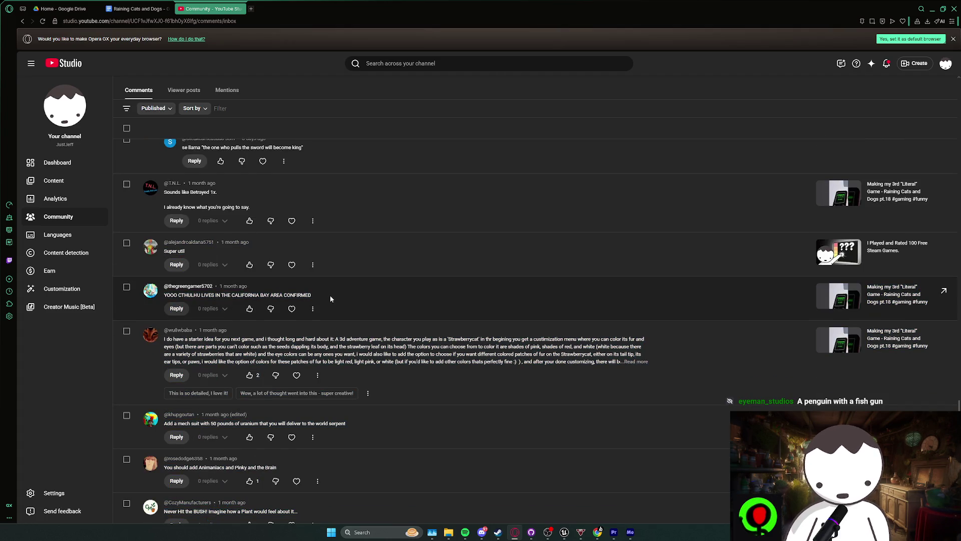
scroll(330, 298, down, 6)
scroll(329, 300, down, 1)
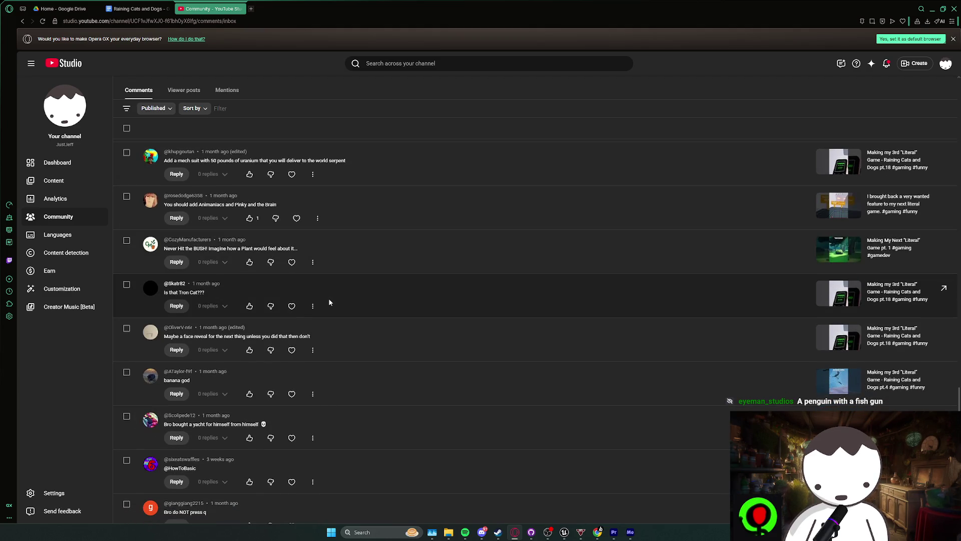
scroll(330, 302, down, 1)
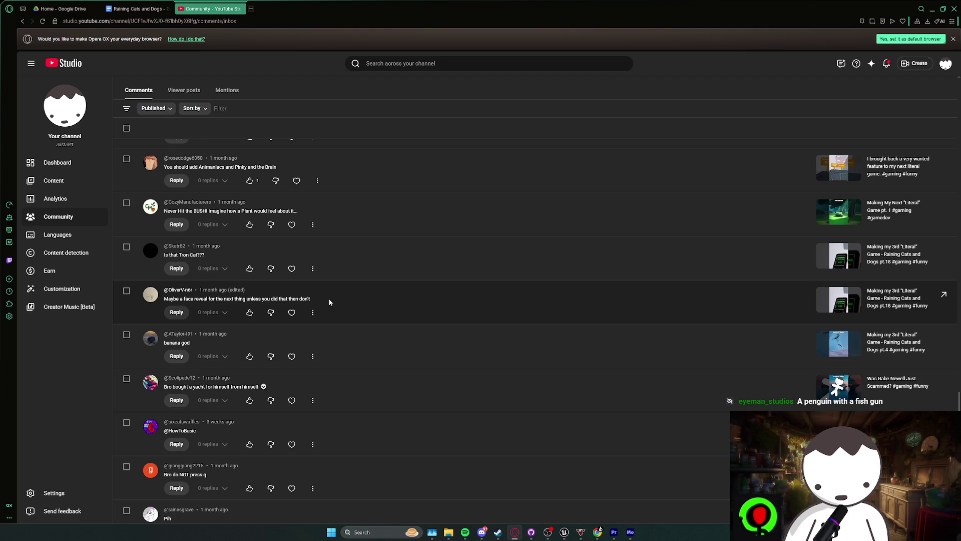
scroll(329, 302, down, 4)
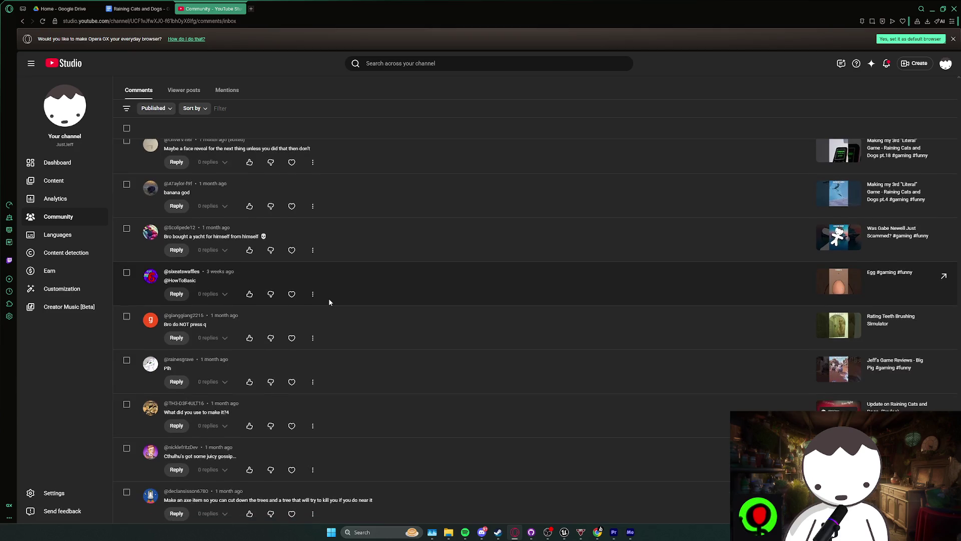
scroll(330, 302, down, 2)
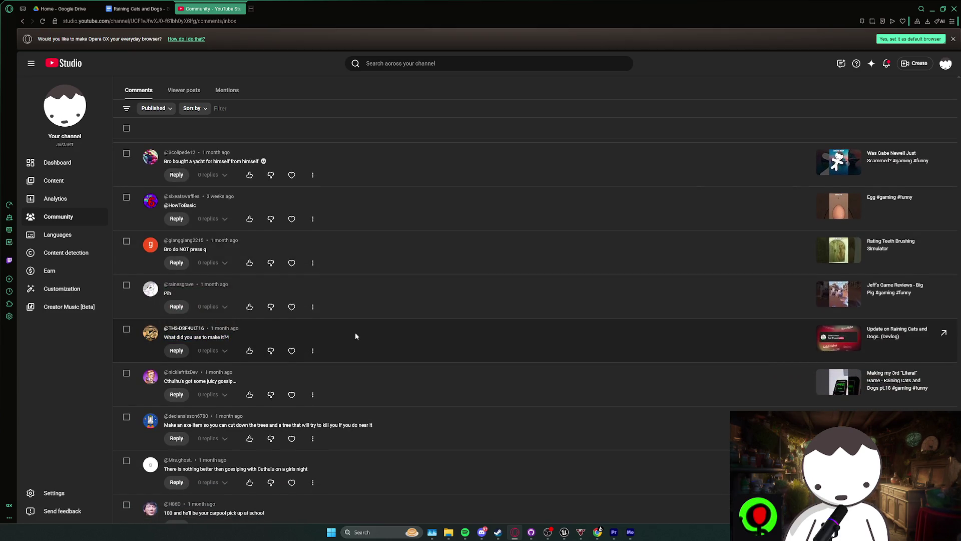
scroll(355, 332, down, 5)
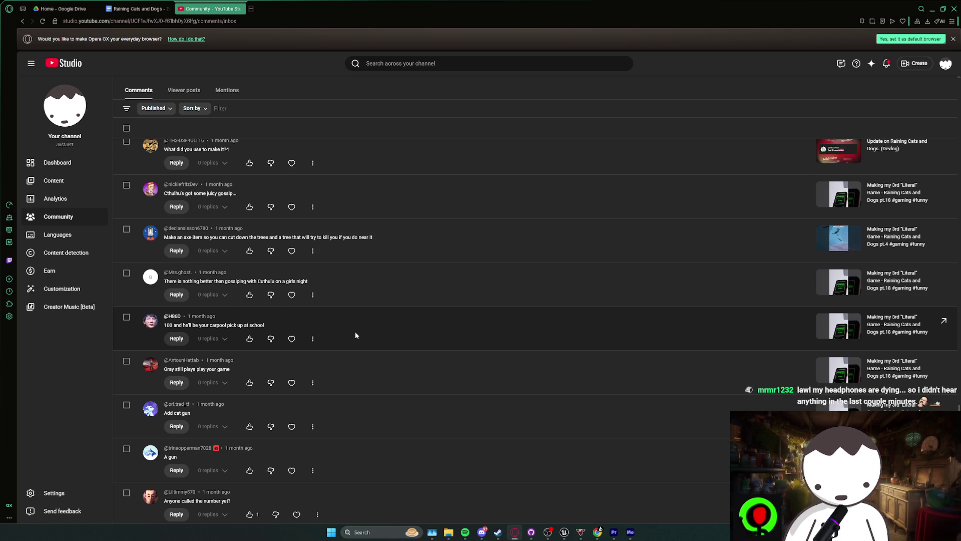
scroll(355, 335, down, 5)
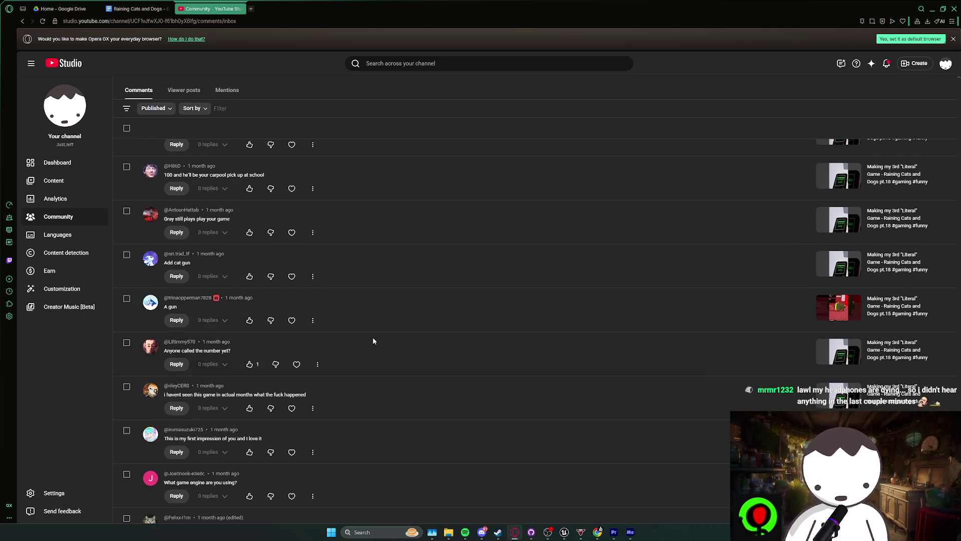
scroll(374, 344, down, 5)
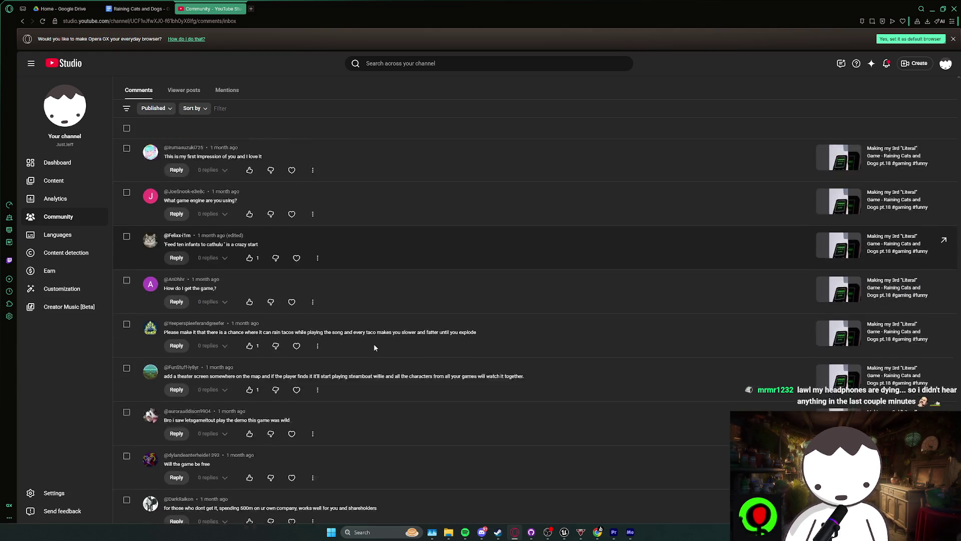
scroll(374, 345, down, 6)
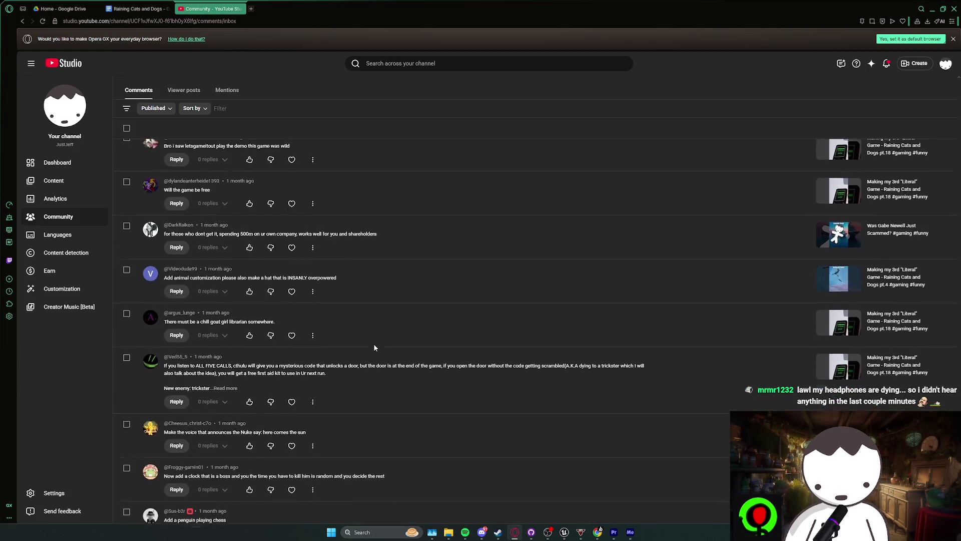
scroll(373, 345, down, 6)
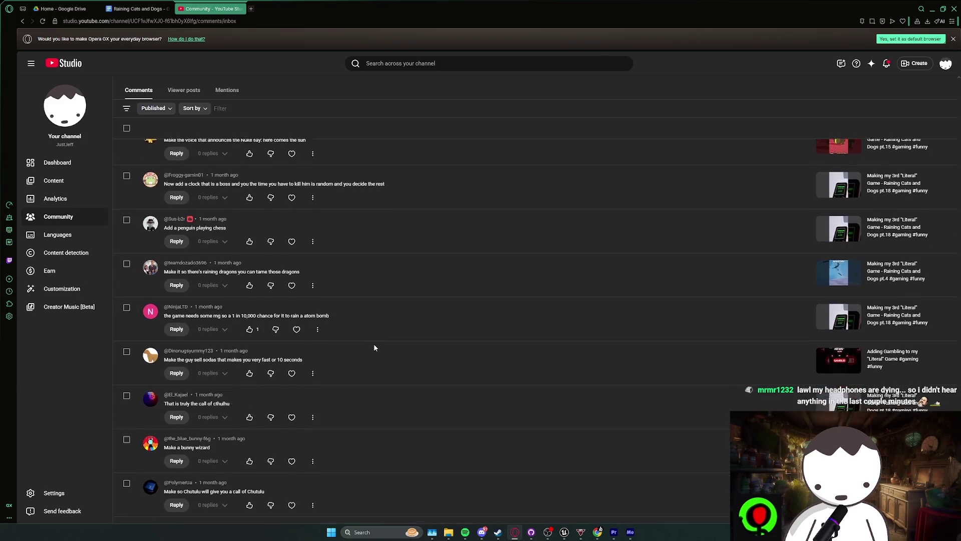
scroll(371, 377, down, 2)
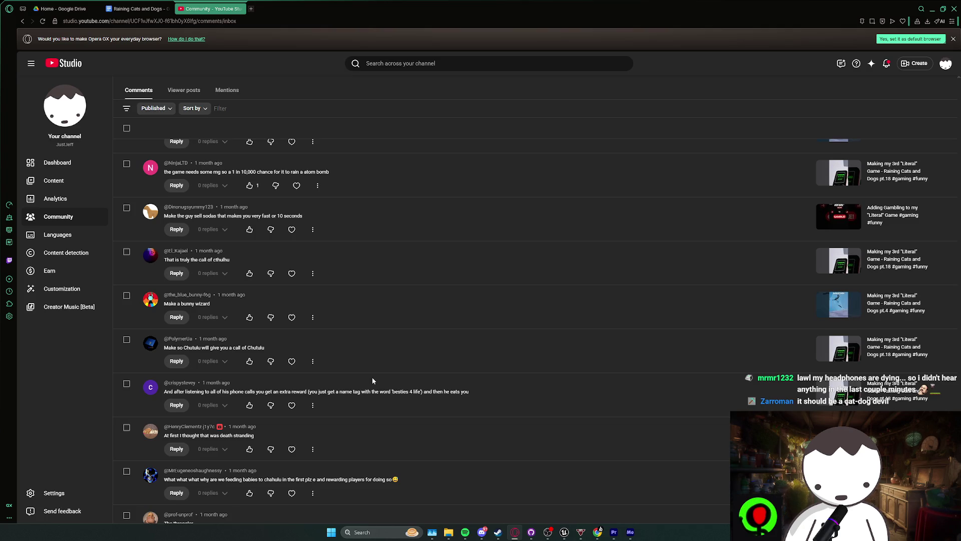
scroll(373, 380, down, 2)
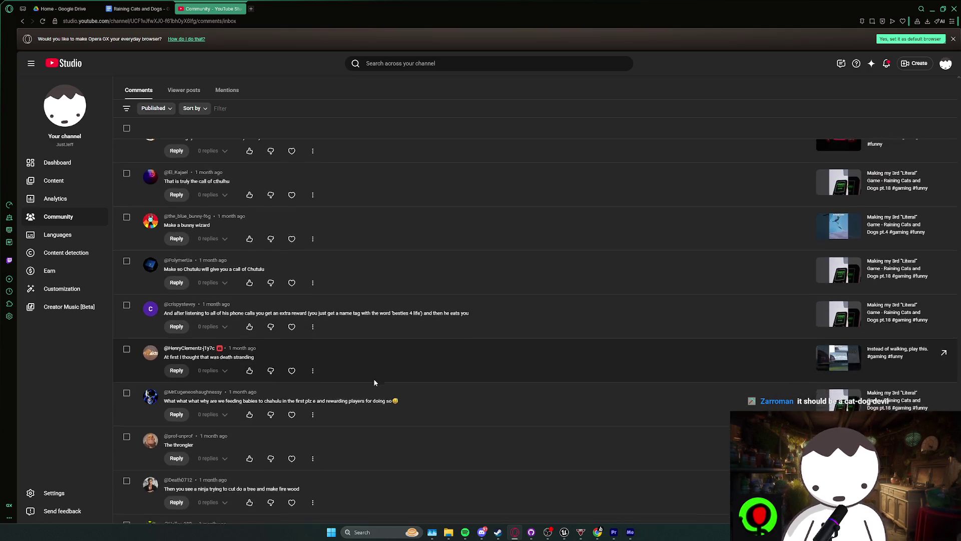
scroll(374, 382, down, 3)
triple_click(360, 335)
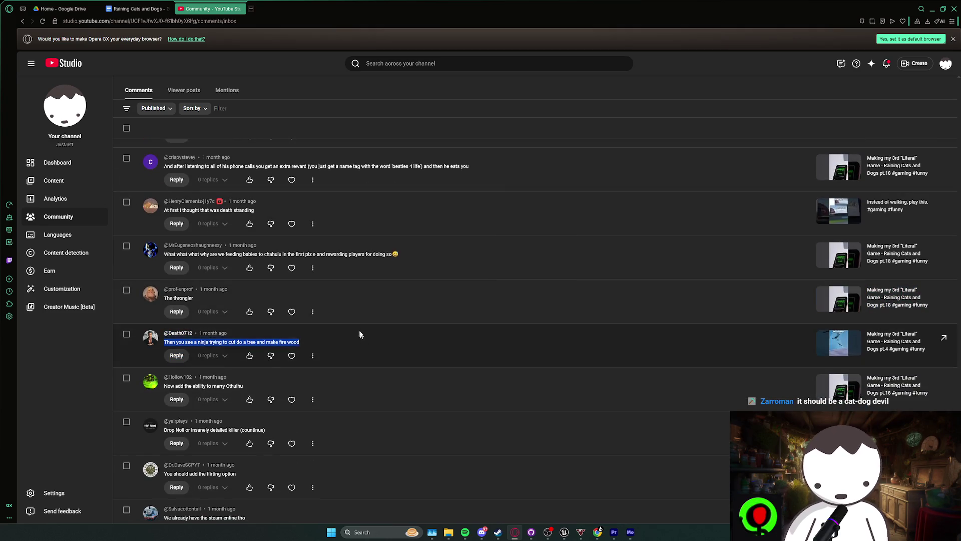
click(361, 339)
- Back in Unreal, browse the Content Browser's Blueprints, Core and Gameplay folders
click(939, 11)
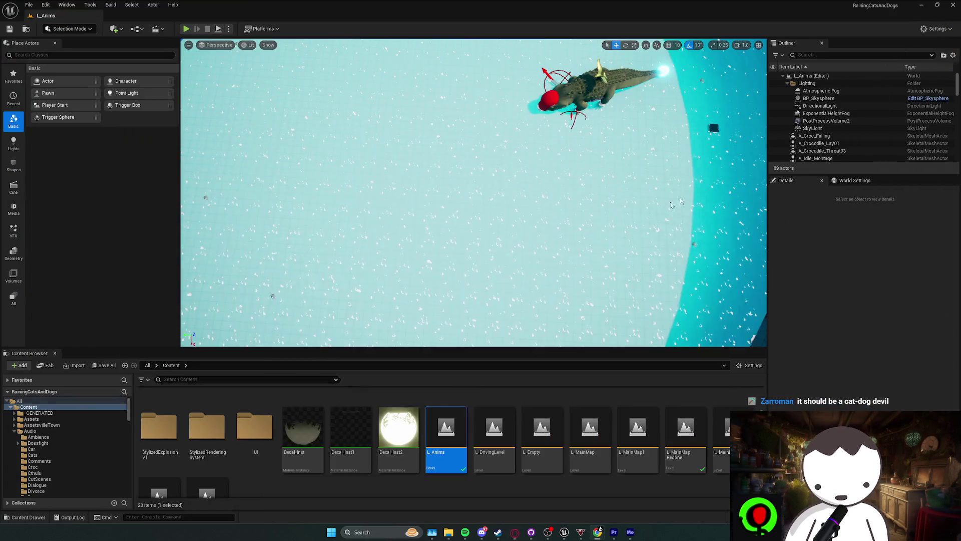
click(434, 496)
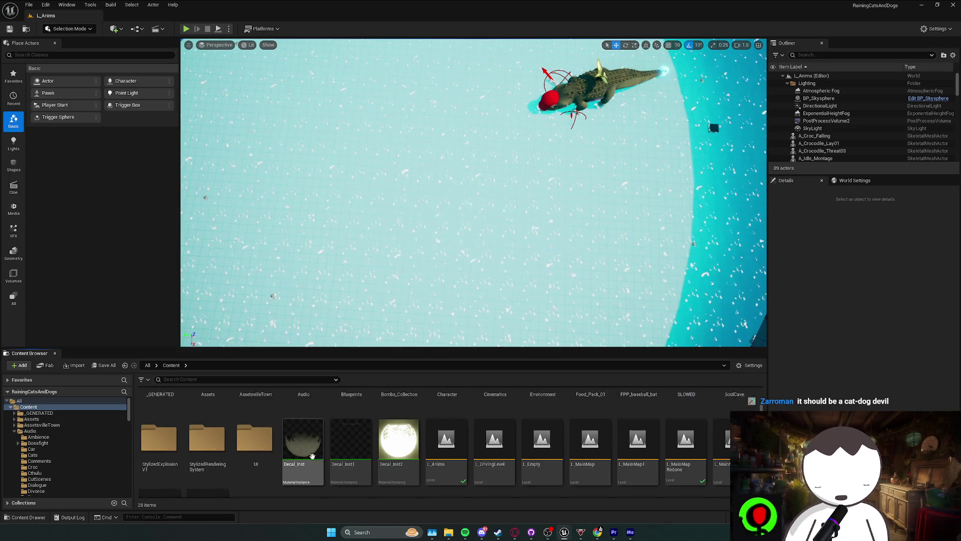
scroll(320, 452, up, 2)
double_click(350, 408)
double_click(207, 408)
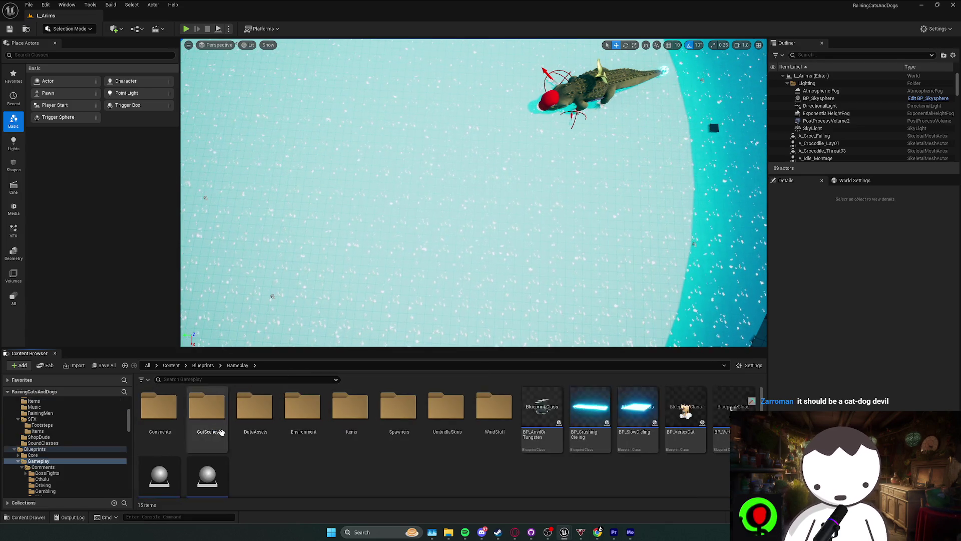
key(alt+Left)
double_click(158, 408)
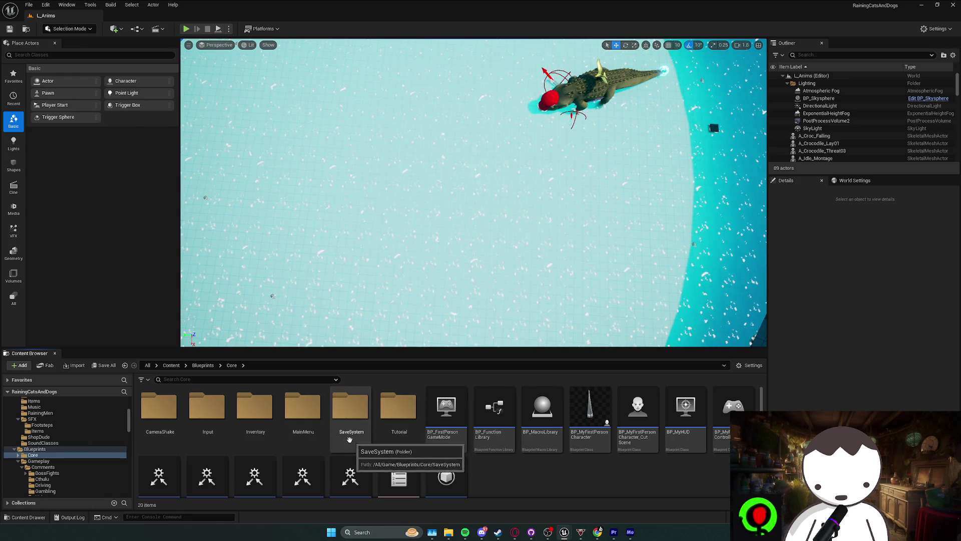
key(alt+Left)
key(alt+Right)
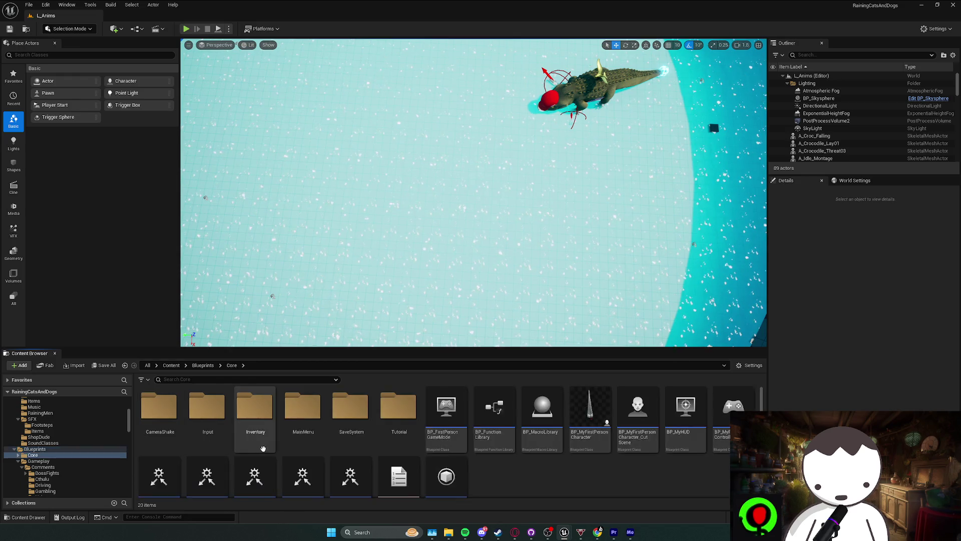
key(alt+Left)
click(203, 439)
double_click(203, 439)
- Create a new folder named CatDog inside Comments/BossFights
click(47, 473)
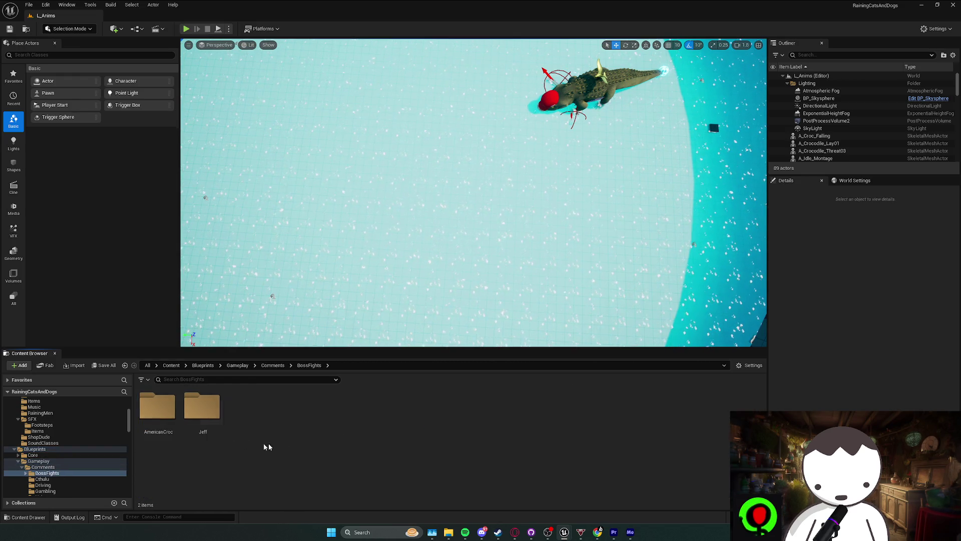
right_click(329, 451)
click(399, 190)
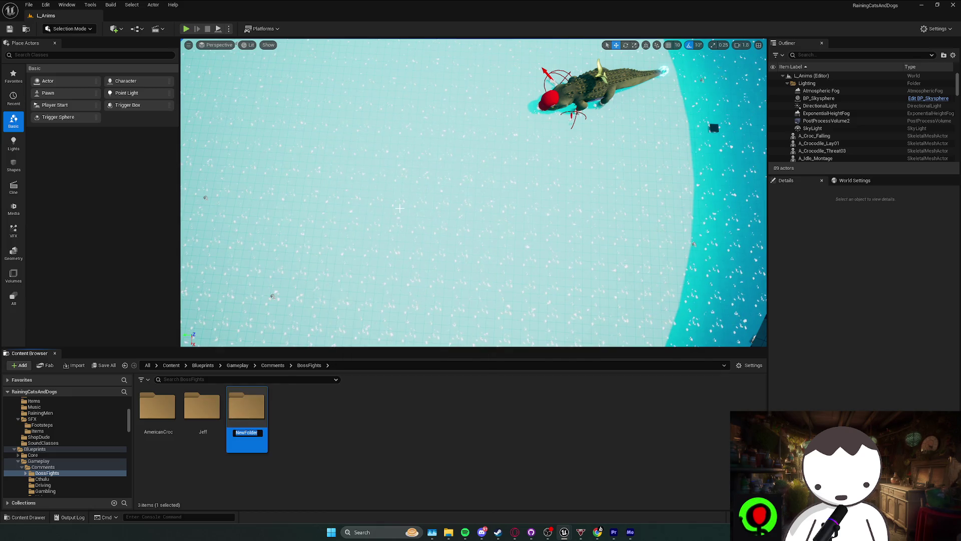
text(CatDog)
key(Return)
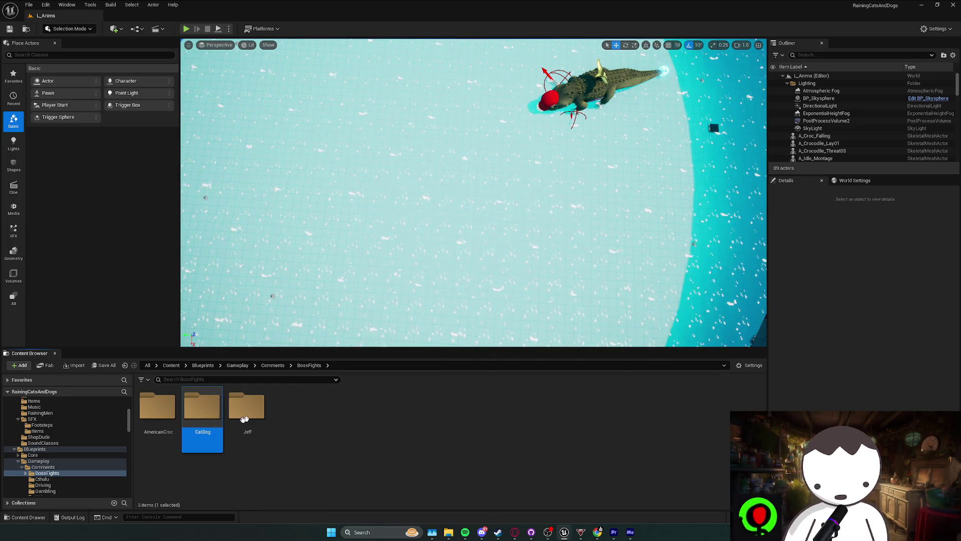
- Inside CatDog, create a new Blueprint class and start naming it BP_CatDog
double_click(202, 408)
right_click(211, 437)
click(256, 196)
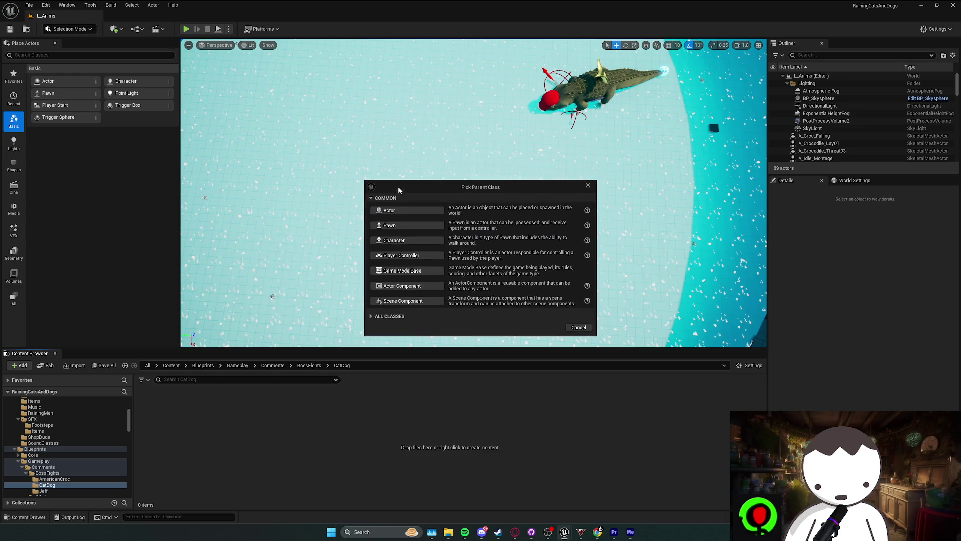
click(399, 210)
text(BP_CatDog)
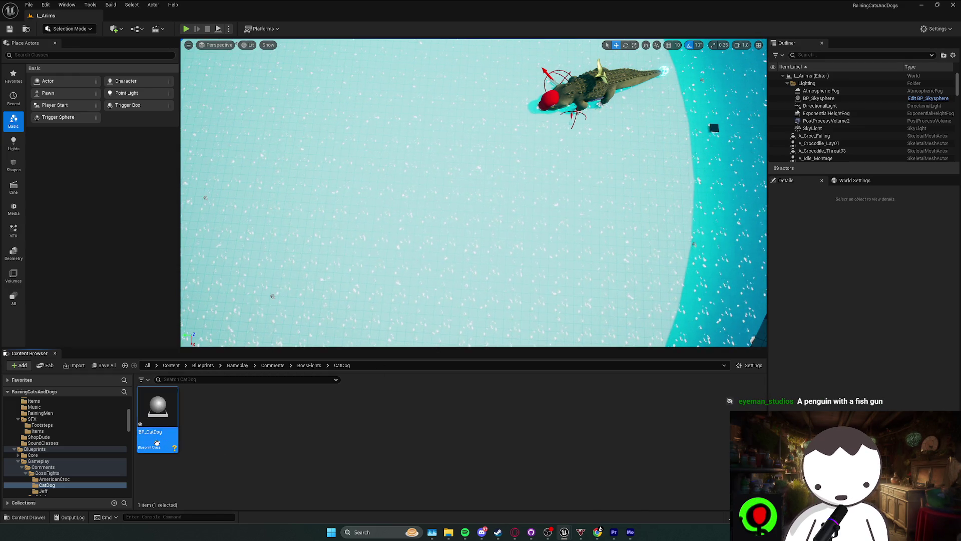
- Open BP_CatDog and add a Skeletal Mesh component using the BorderCollie mesh
double_click(157, 443)
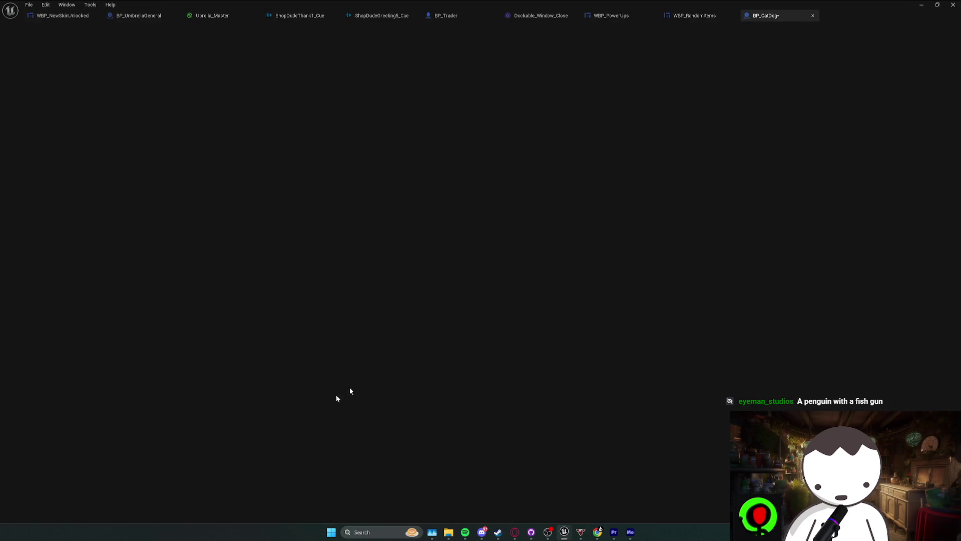
click(19, 53)
text(kel)
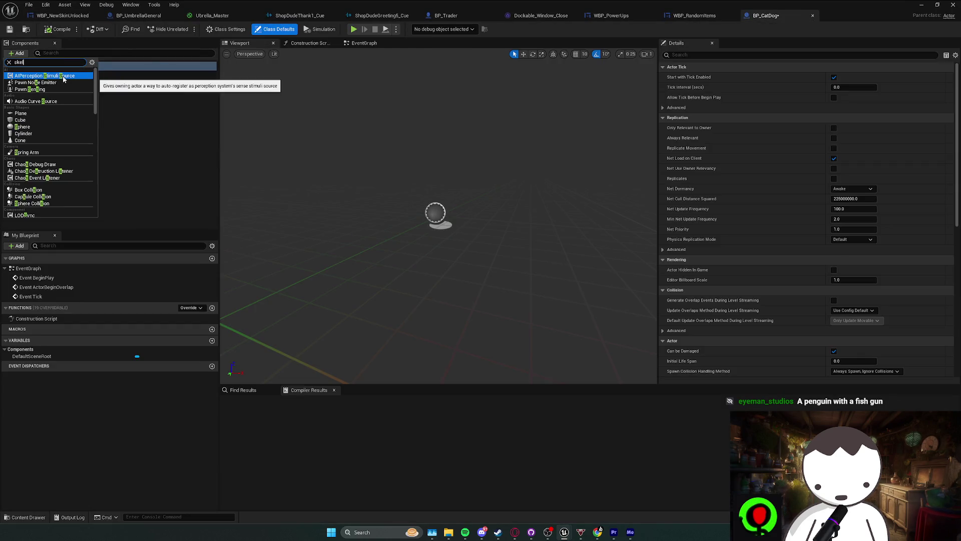
click(38, 89)
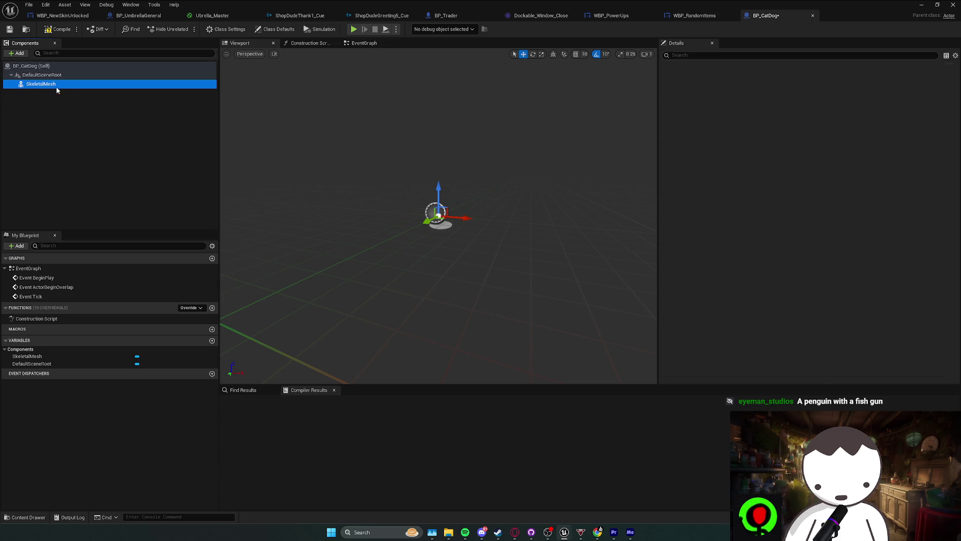
click(889, 291)
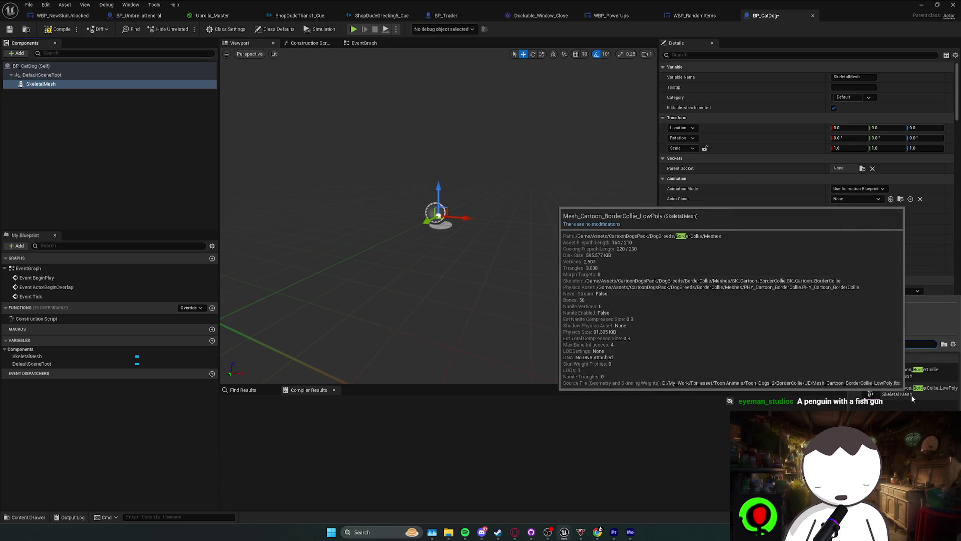
click(901, 372)
- Duplicate the skeletal mesh component and select the copy, SkeletalMesh1
key(ctrl+d)
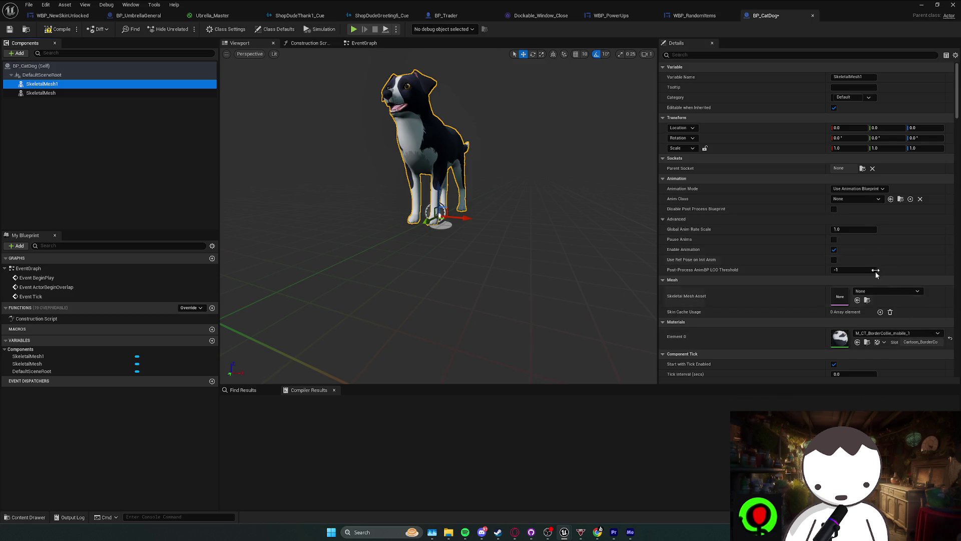
click(325, 167)
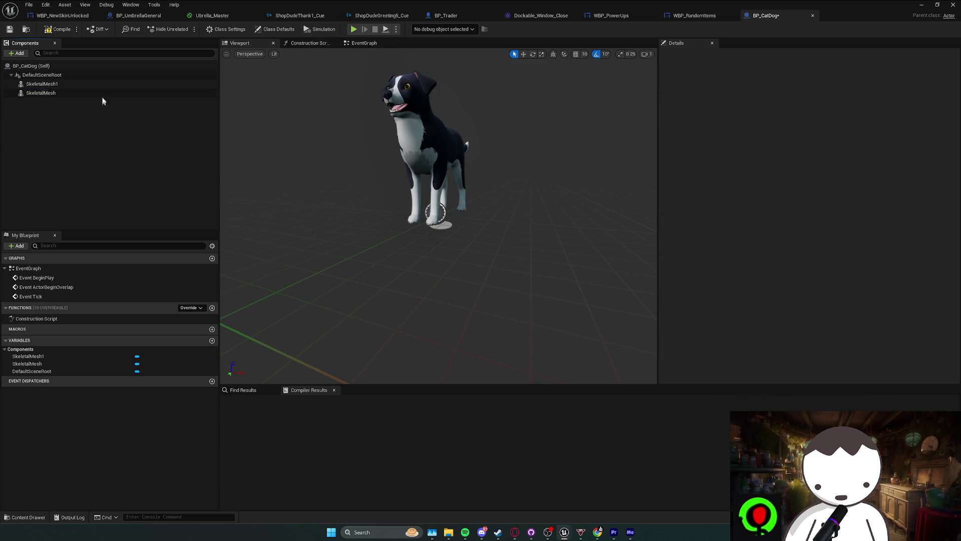
click(104, 88)
- Assign Mesh_CartoonCat_LowPoly to SkeletalMesh1 and rotate it about 120° around the vertical axis
click(887, 291)
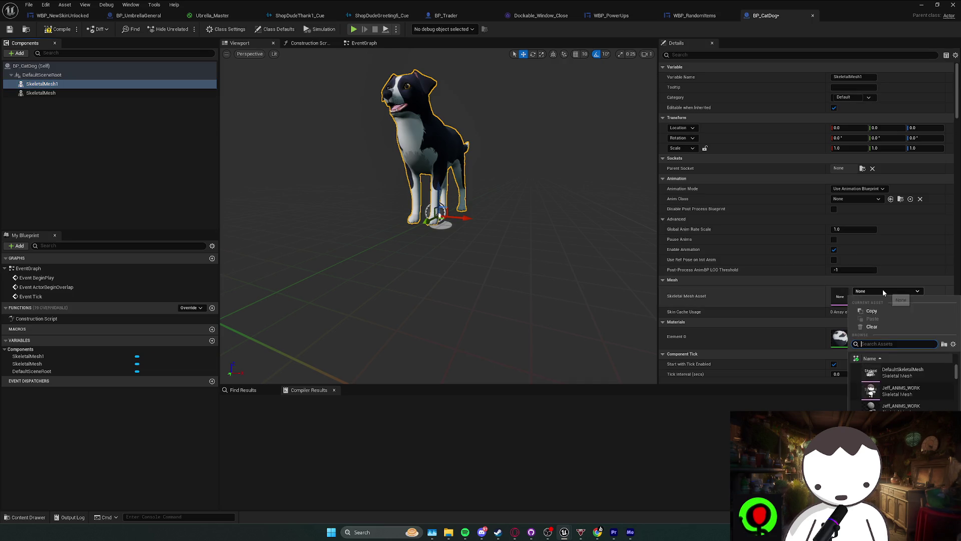
text(cat)
click(897, 390)
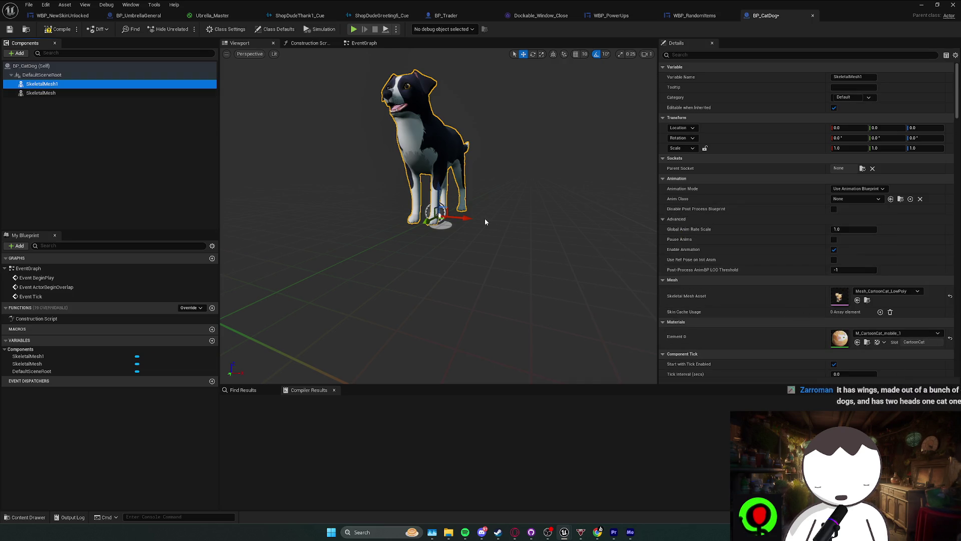
drag(483, 220, 504, 220)
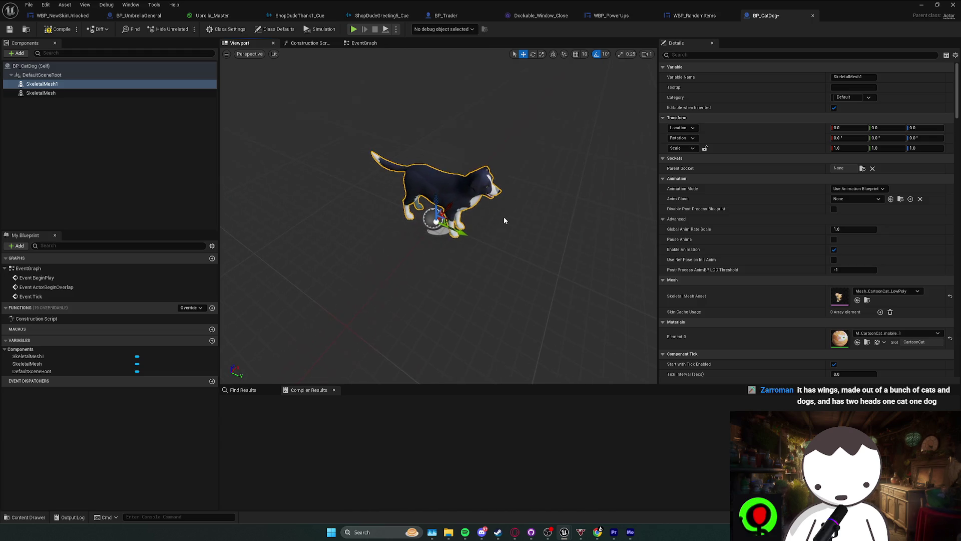
click(196, 128)
key(e)
drag(449, 237, 516, 240)
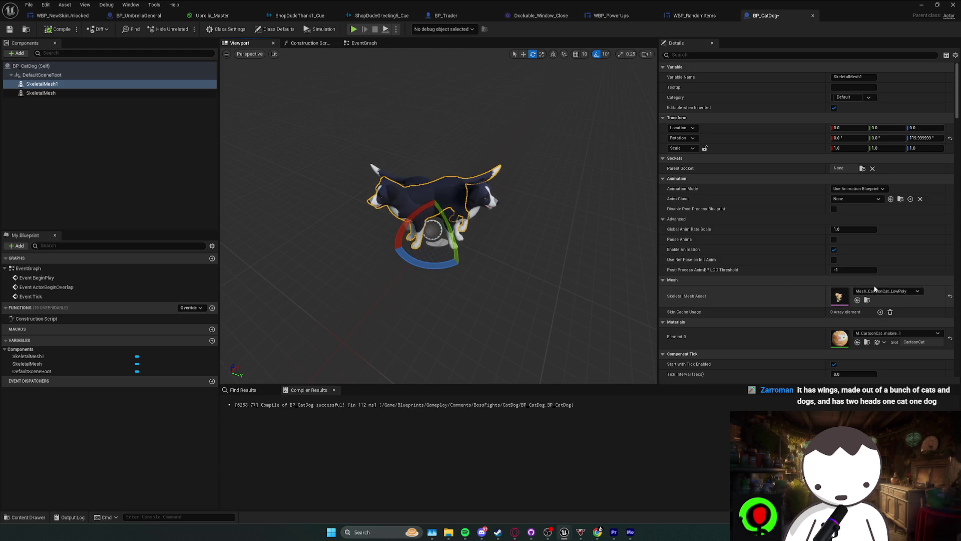
scroll(916, 292, down, 1)
scroll(941, 285, down, 15)
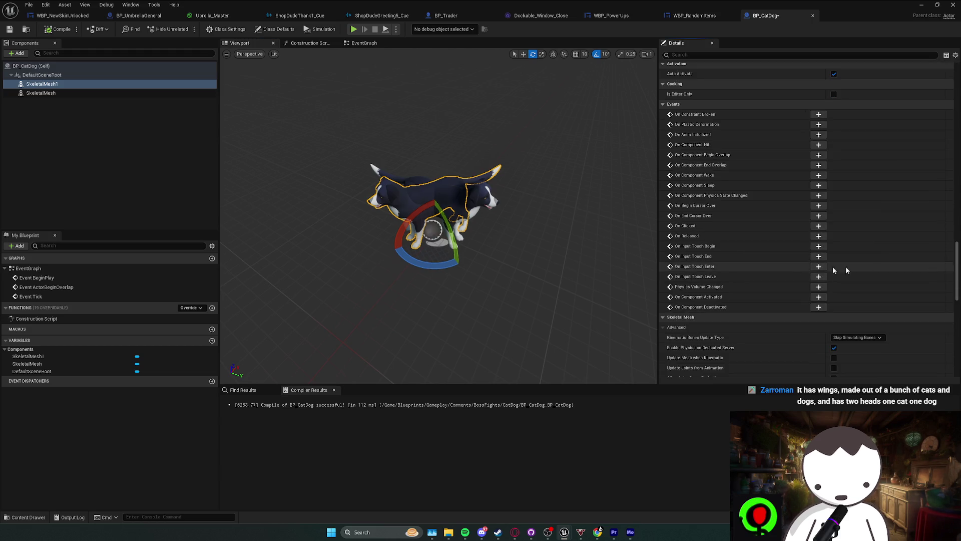
scroll(929, 297, up, 15)
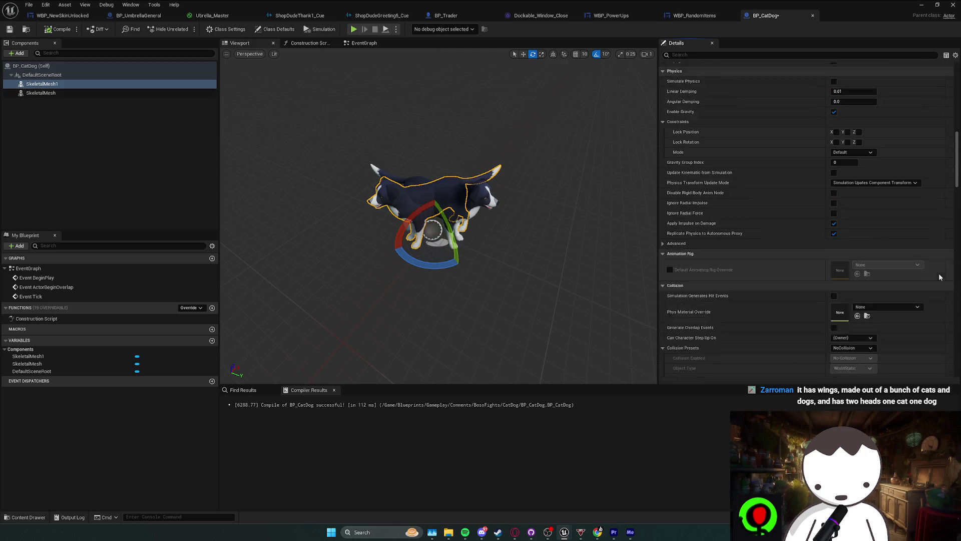
- Reassign Mesh_CartoonCat_LowPoly, turn it to 180° and scale it up to about 1.52
click(951, 221)
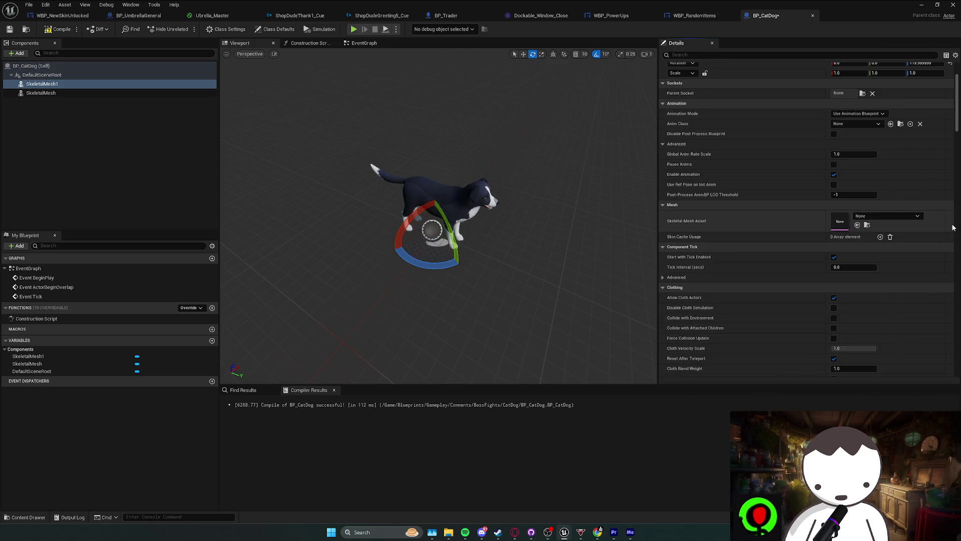
click(879, 215)
text(cat)
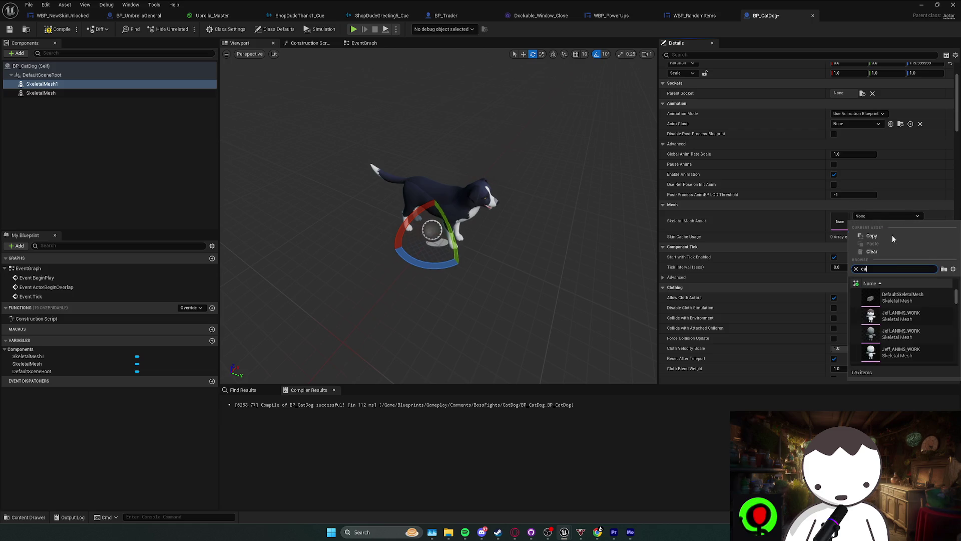
click(907, 315)
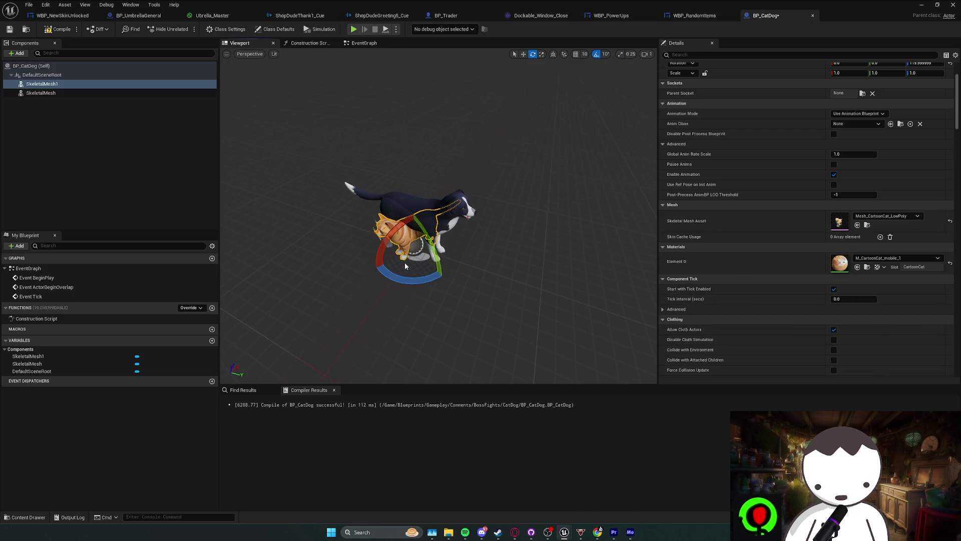
key(e)
drag(410, 281, 414, 283)
key(r)
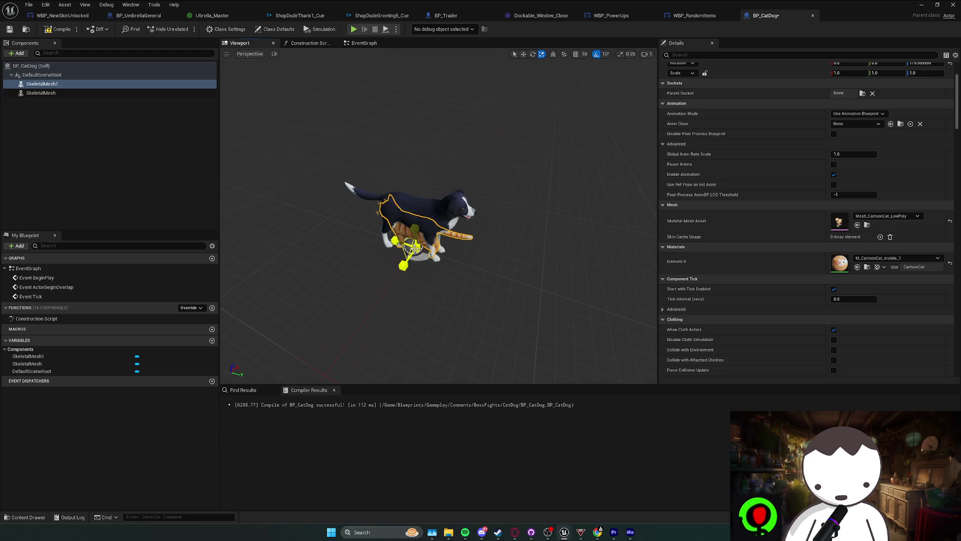
drag(415, 248, 420, 240)
- Frame the cat mesh and rotate it to a yaw of 160
scroll(420, 240, up, 10)
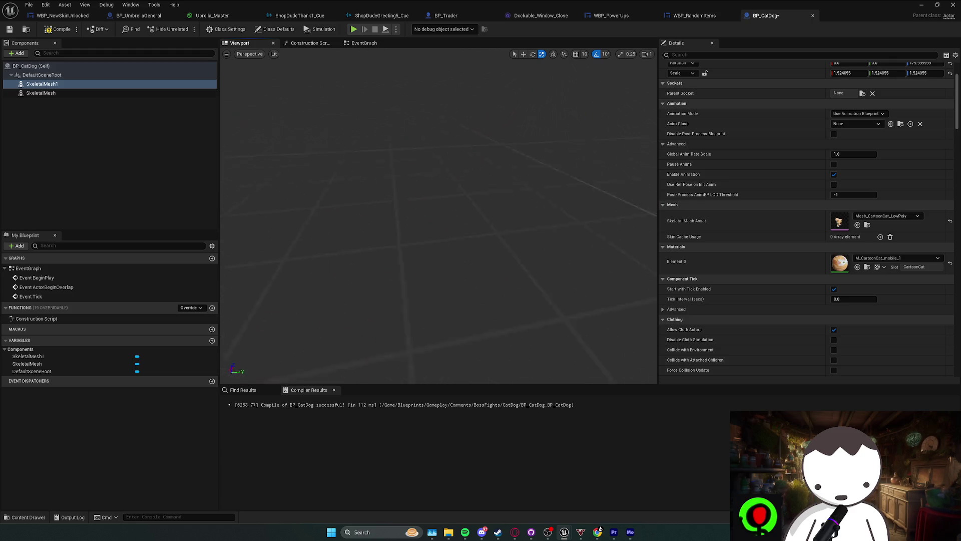
key(f)
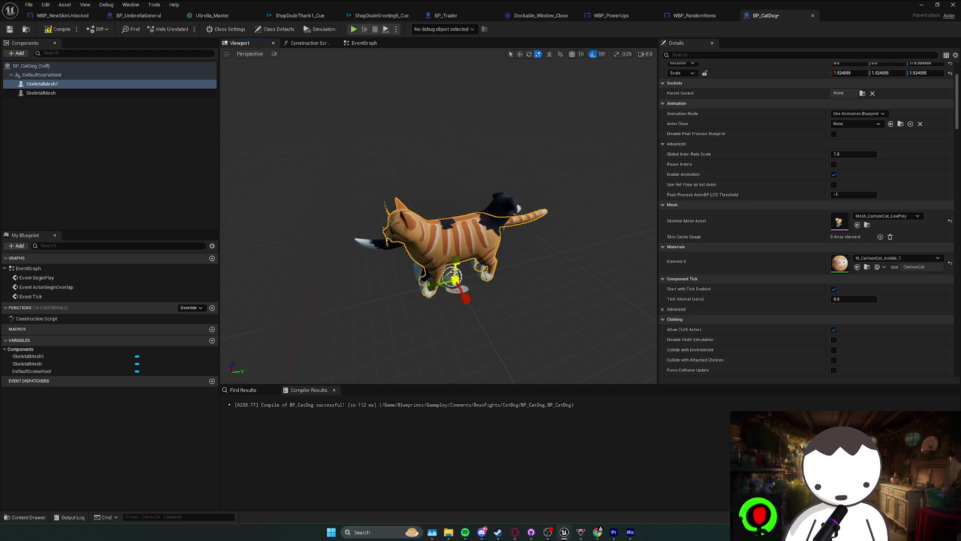
mouse_move(436, 283)
mouse_down()
mouse_move(403, 285)
mouse_move(439, 287)
mouse_up()
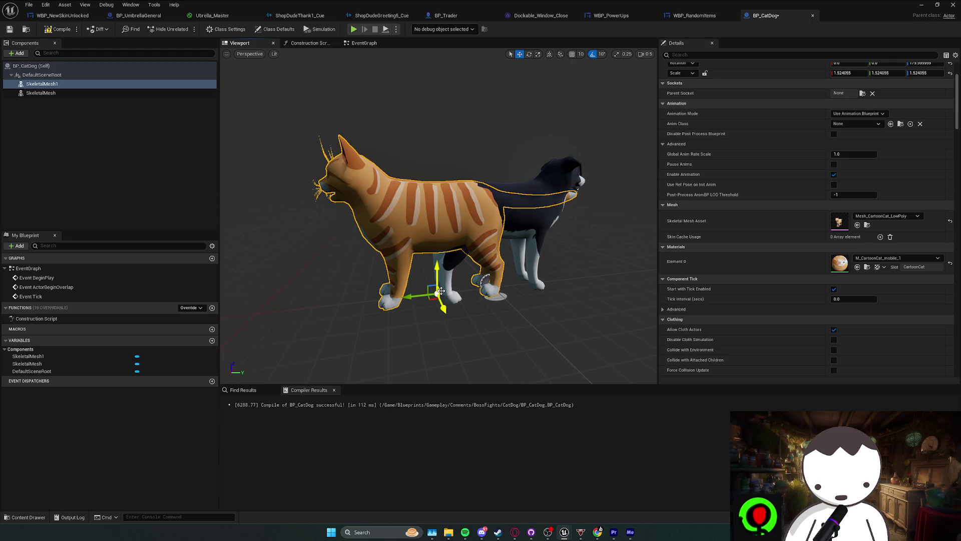
key(e)
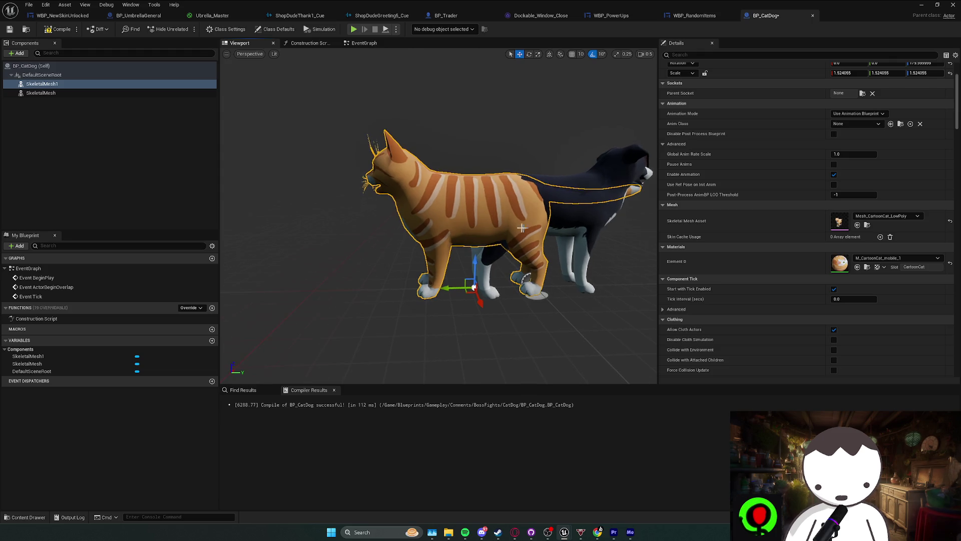
mouse_move(463, 300)
mouse_down()
mouse_move(474, 283)
mouse_move(337, 316)
mouse_move(398, 275)
mouse_move(348, 322)
mouse_move(365, 278)
mouse_move(343, 290)
mouse_up()
key(w)
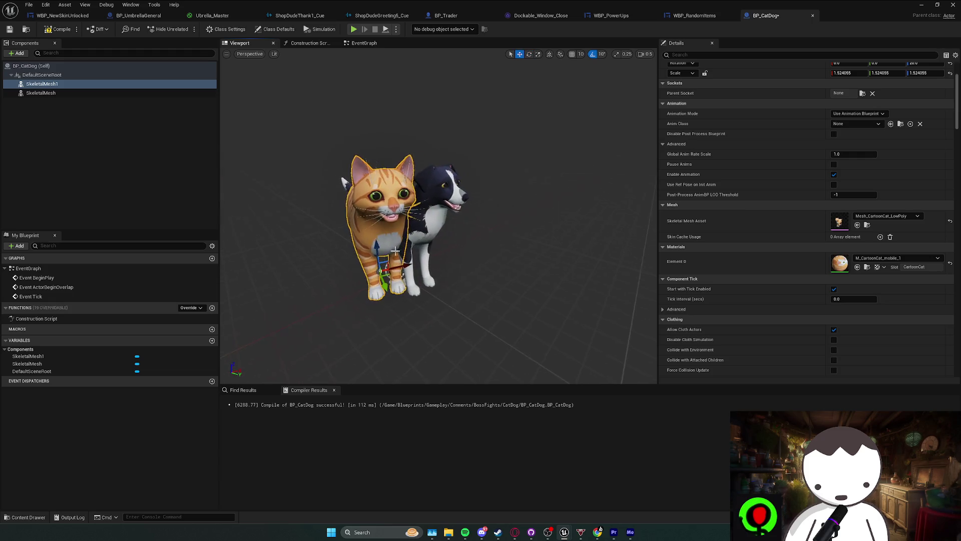
- Rotate the border collie mesh to a yaw of -10
click(489, 215)
key(e)
key(w)
mouse_move(401, 269)
mouse_down()
mouse_move(435, 256)
mouse_move(423, 260)
mouse_up()
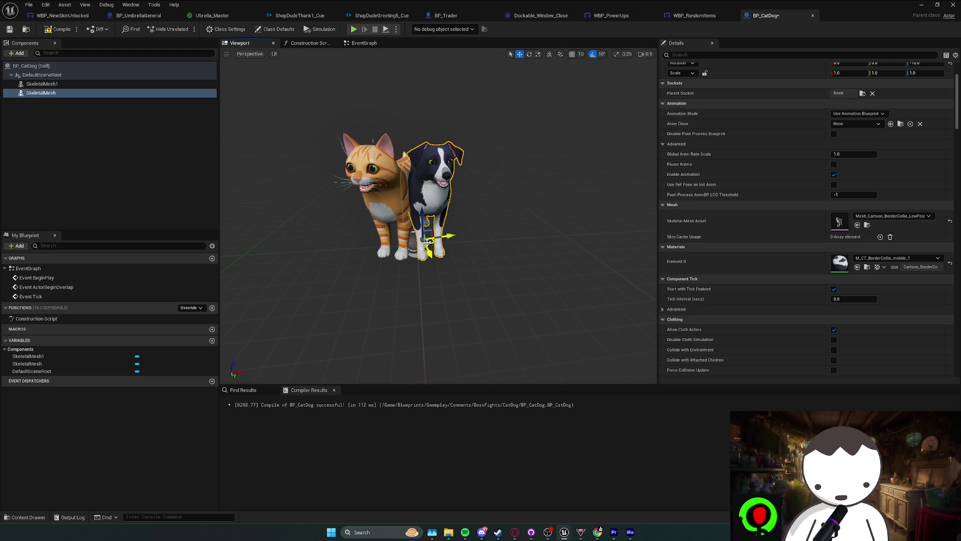
scroll(426, 247, up, 3)
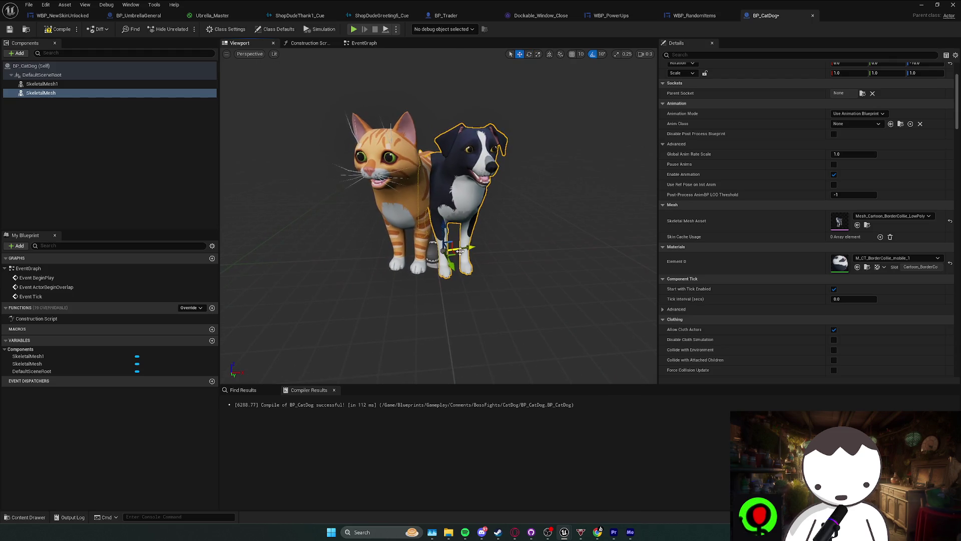
- Turn the cat 30° further toward the front, compile BP_CatDog, and refocus on the cat
click(425, 260)
mouse_move(431, 270)
mouse_down()
mouse_move(466, 256)
mouse_move(435, 266)
mouse_up()
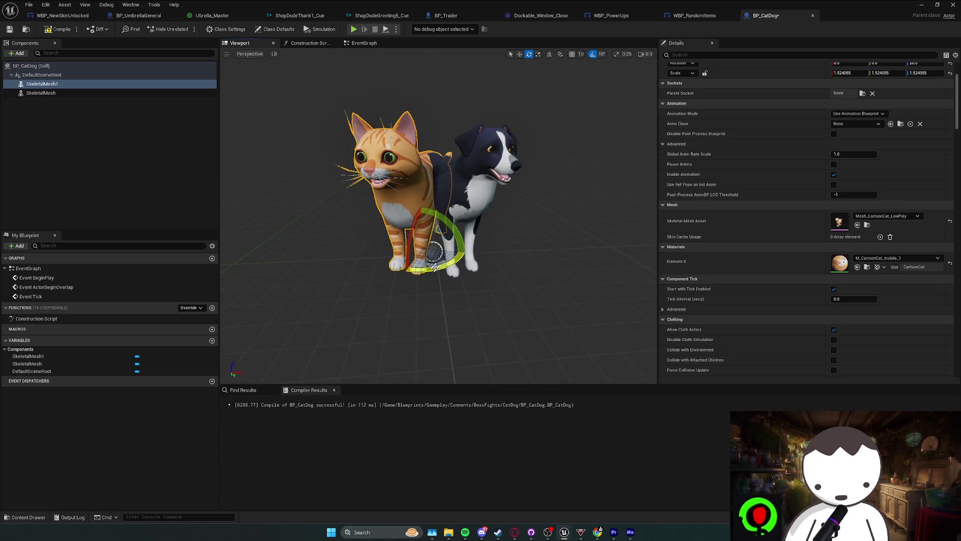
click(466, 205)
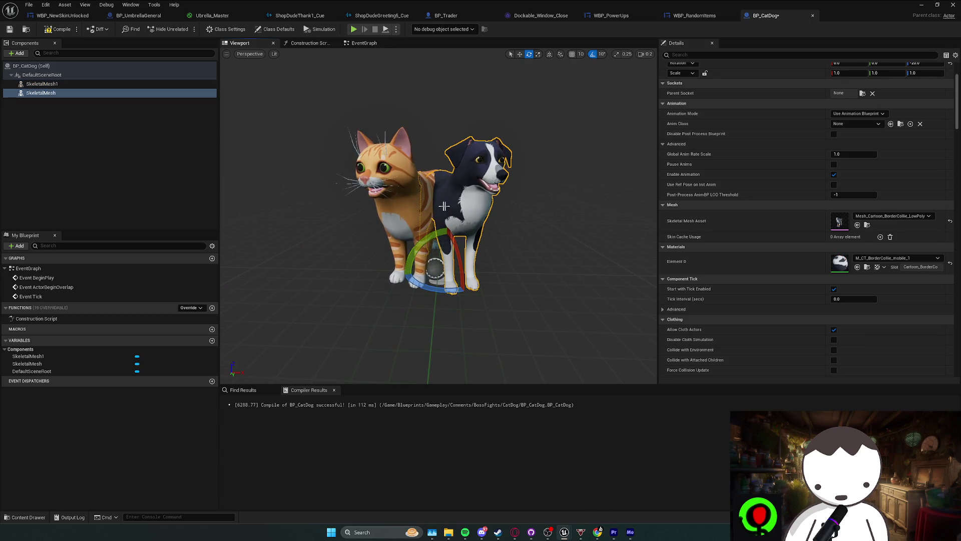
key(F7)
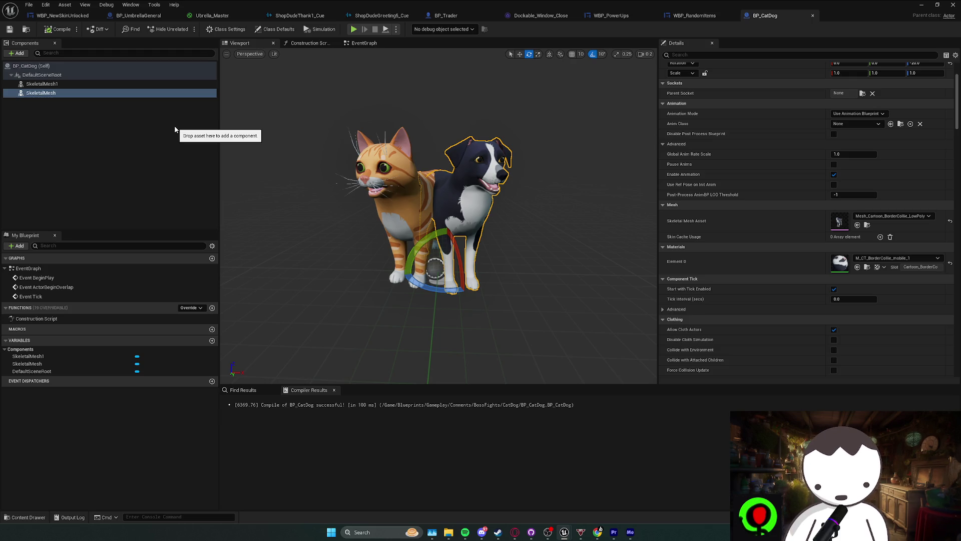
click(42, 83)
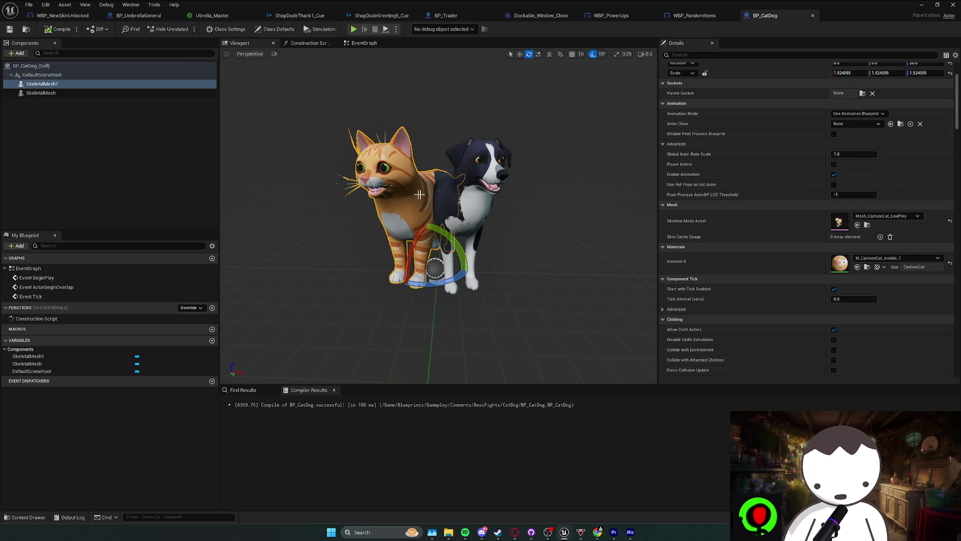
drag(431, 246, 336, 251)
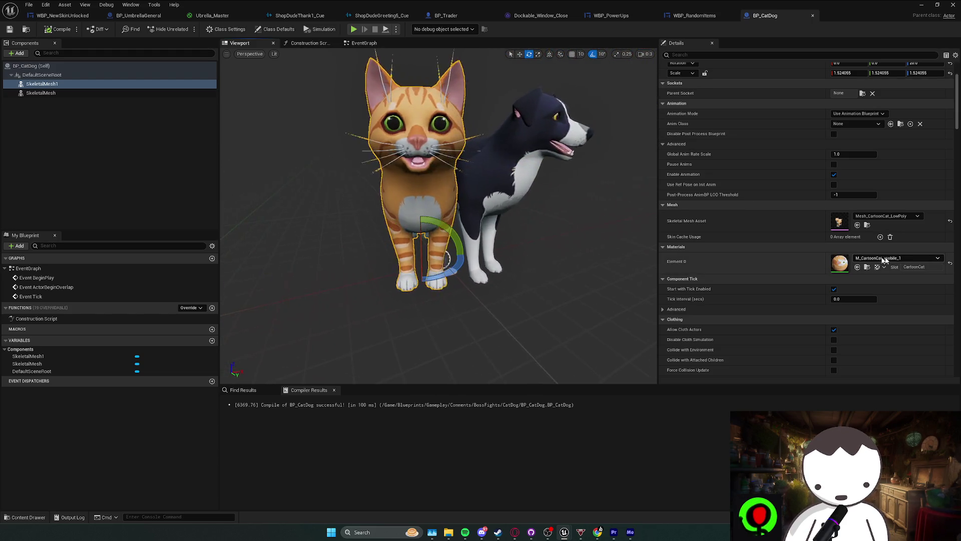
- Give the cat M_CartoonCat_mobile_2 and the dog the grey-and-white M_CT_BorderCollie_mobile_3 material
click(896, 260)
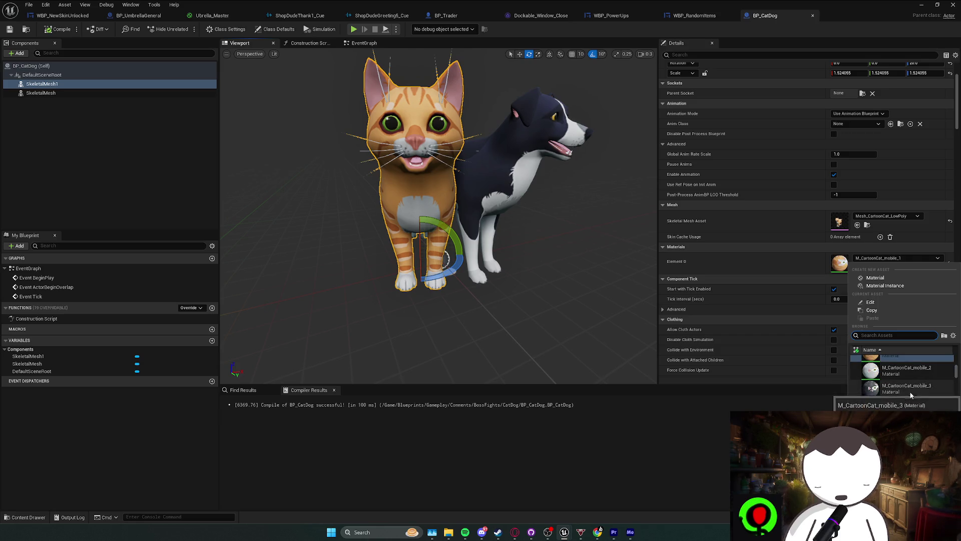
click(909, 390)
click(521, 155)
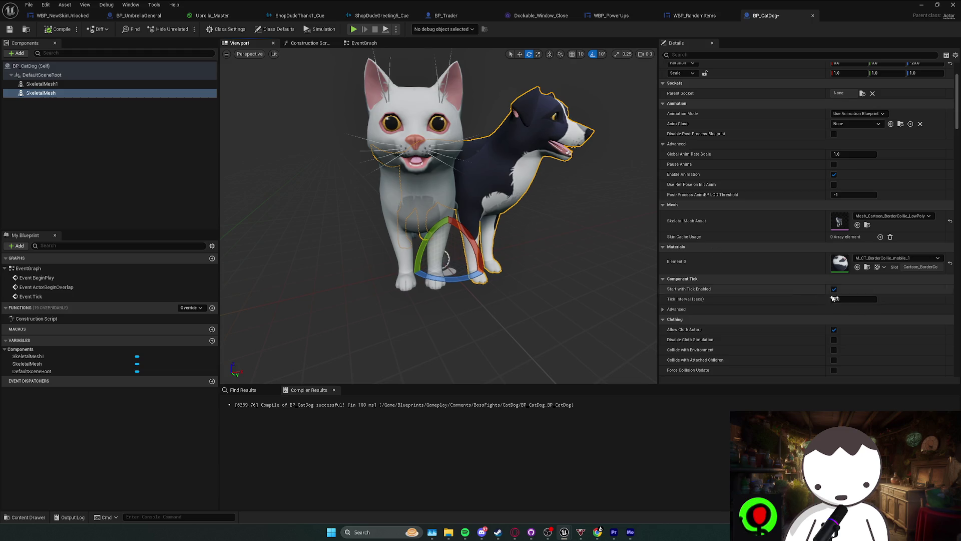
click(896, 258)
scroll(918, 373, down, 5)
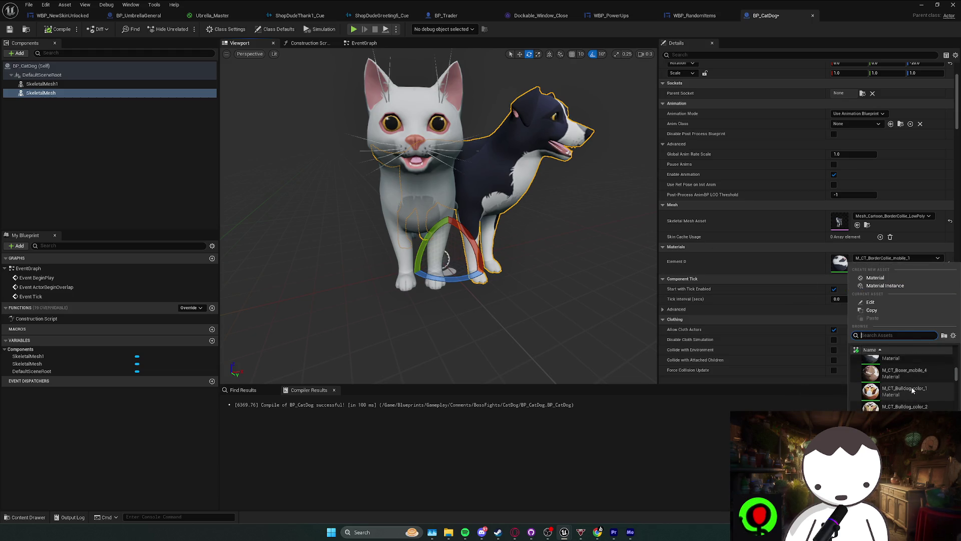
scroll(911, 390, up, 3)
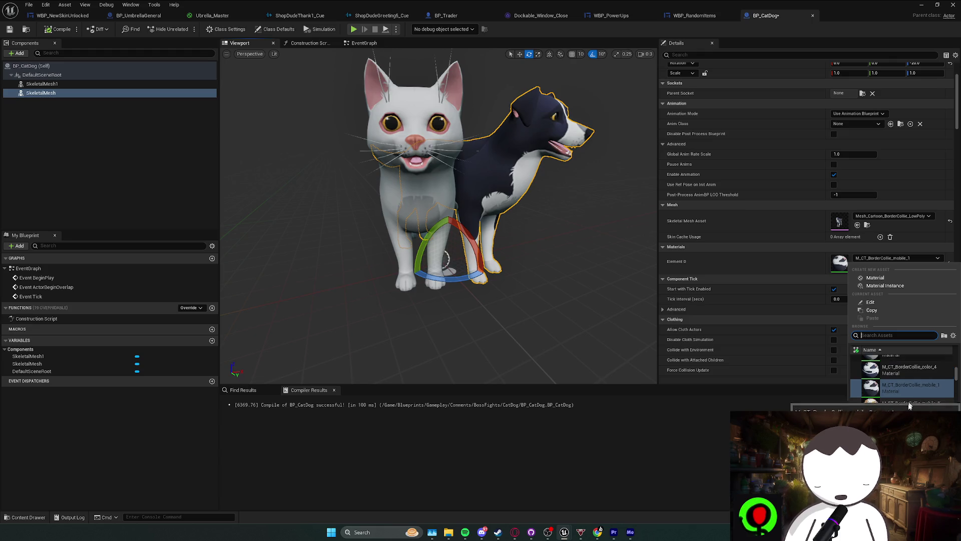
click(909, 388)
- Orbit around the pair and bring up the dog's material and animation class options
drag(568, 279, 561, 267)
click(872, 260)
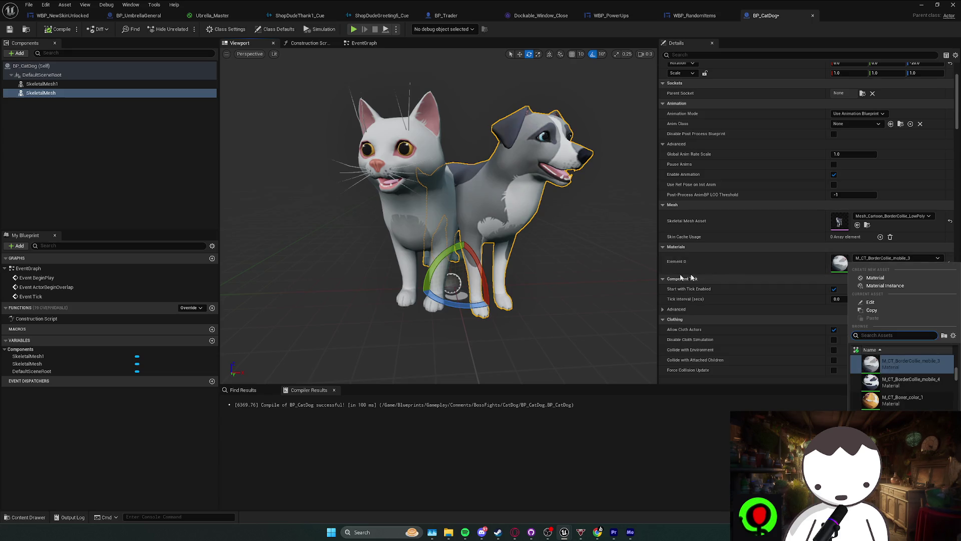
click(837, 266)
- Switch the dog to Use Animation Asset playing the bite attack, with Looping off
click(857, 124)
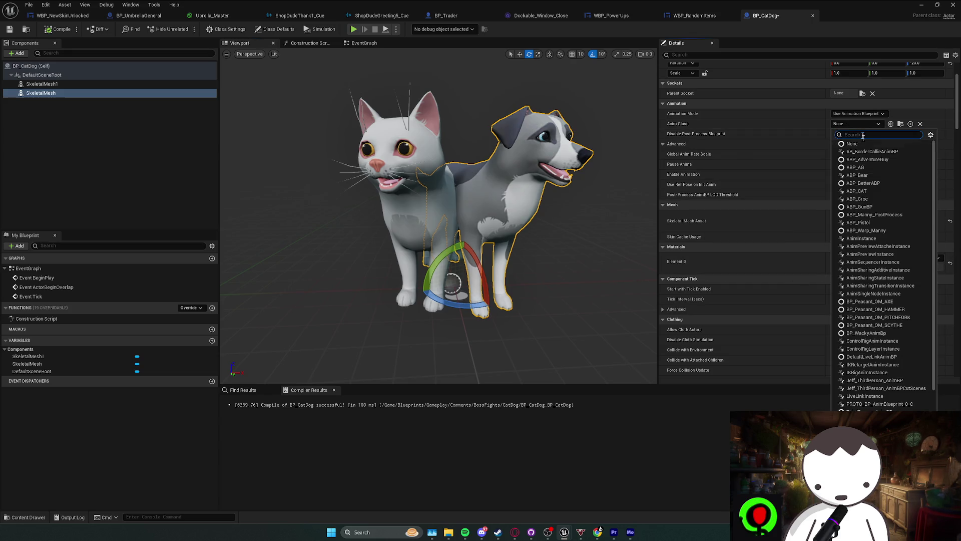
click(857, 113)
click(857, 113)
click(861, 130)
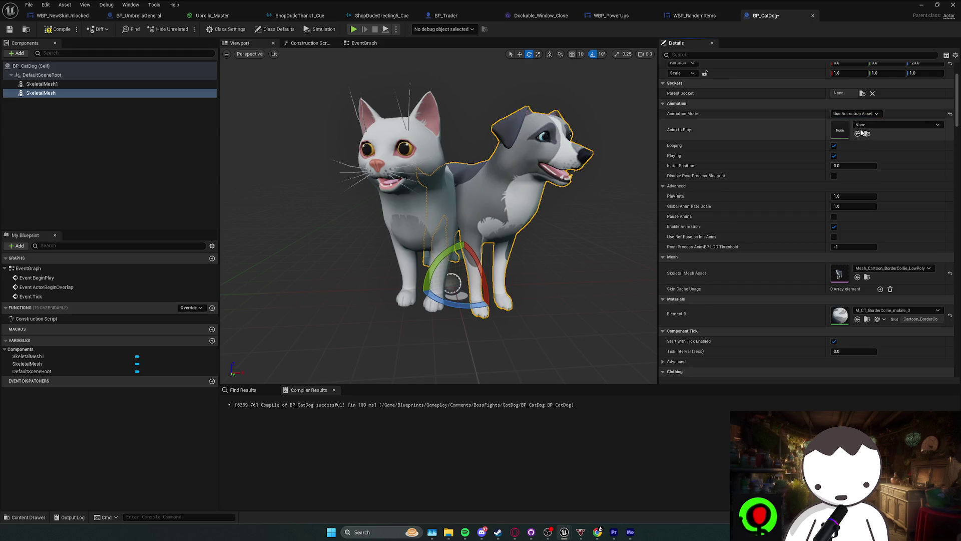
click(896, 125)
click(927, 226)
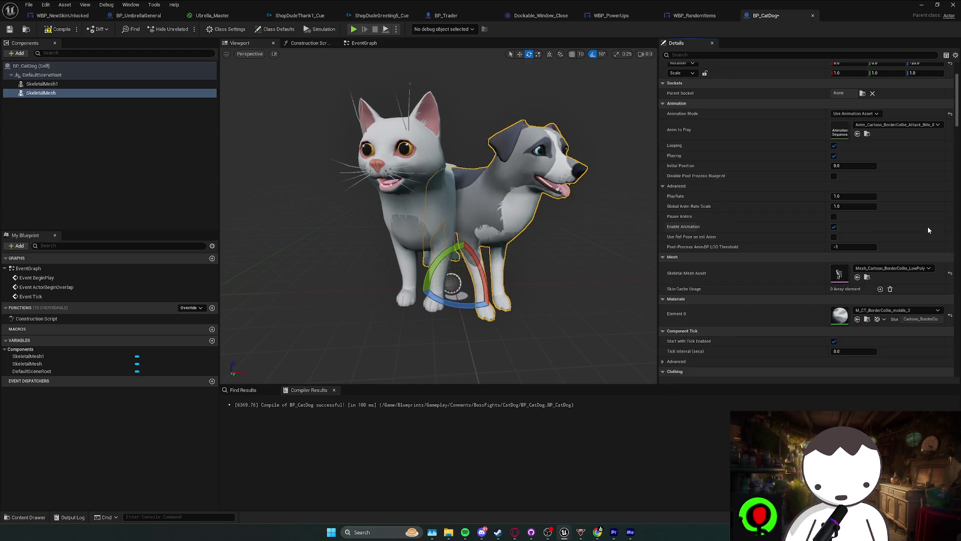
click(834, 155)
click(834, 155)
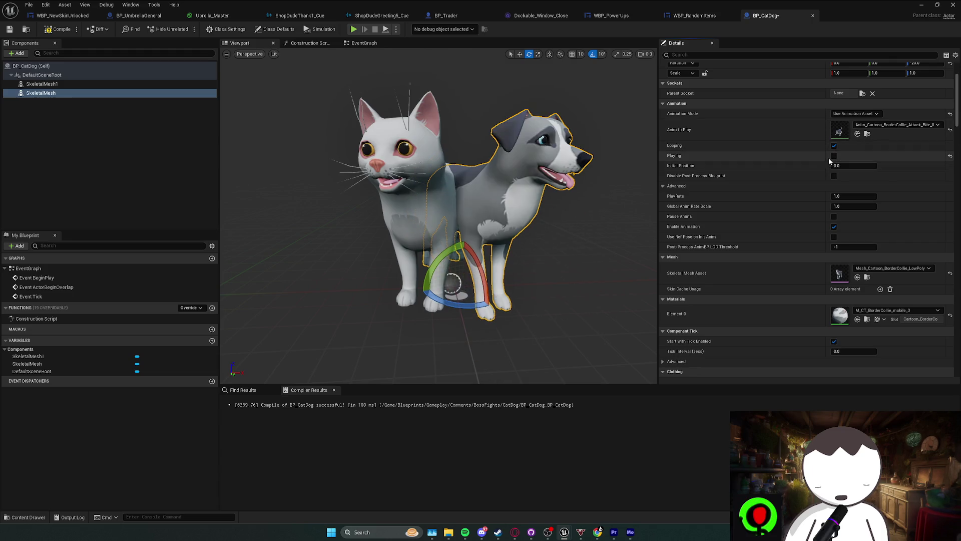
click(834, 145)
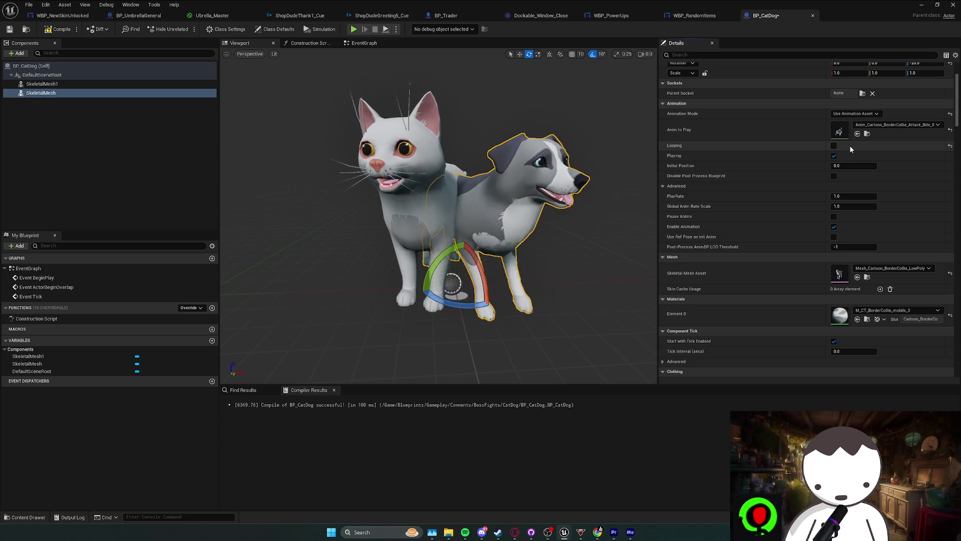
- Try Attack_R, crouch walk, Crouch_Idle, crouch turn left, Digging_end and EatDrink_end on the dog
click(896, 125)
click(904, 271)
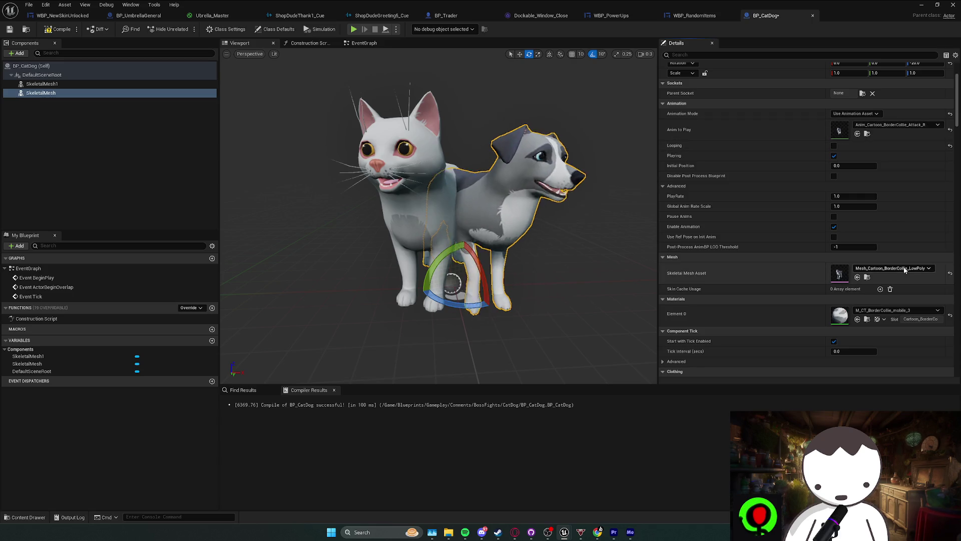
click(896, 125)
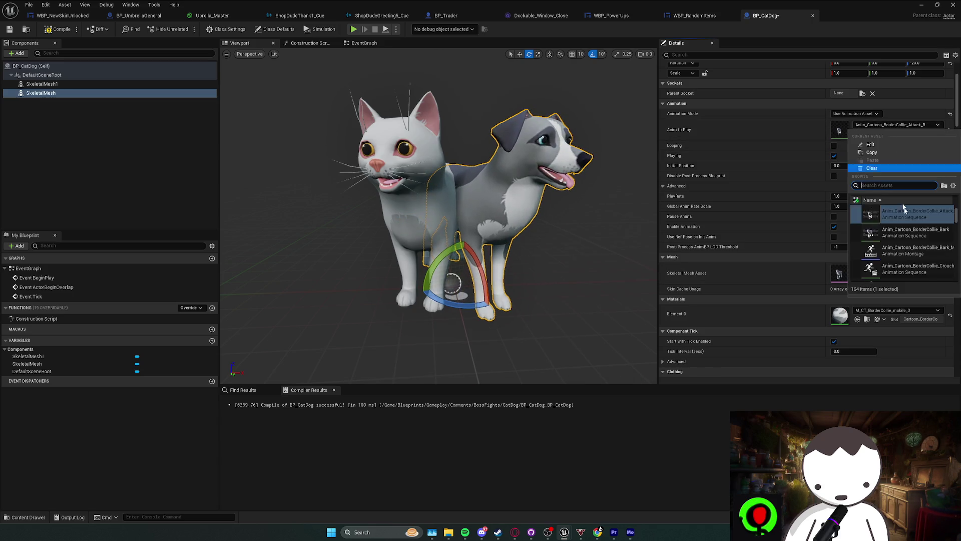
click(906, 260)
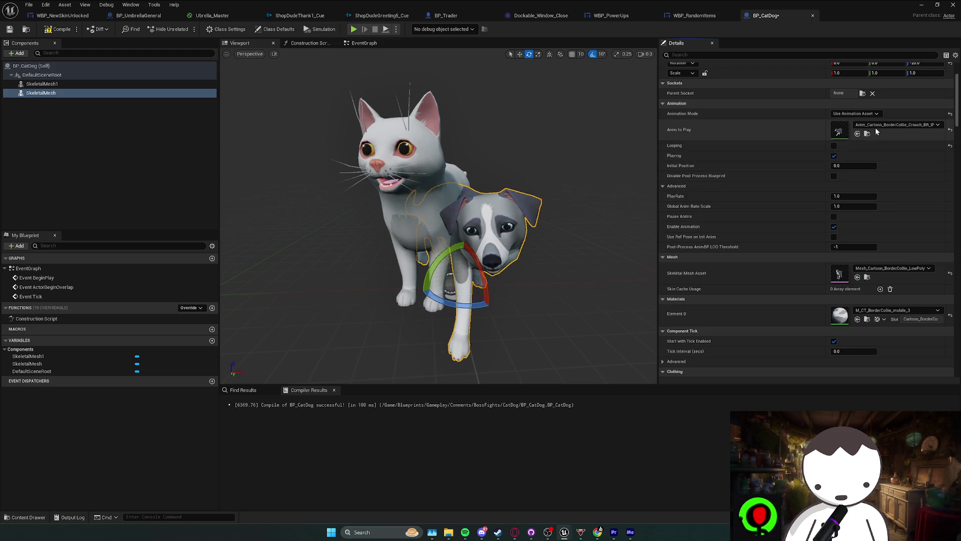
click(896, 126)
click(915, 246)
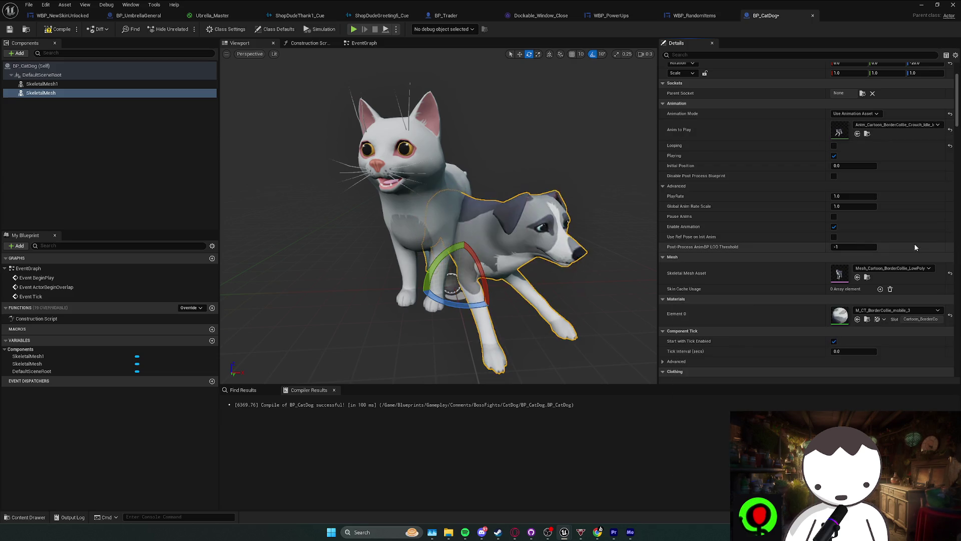
click(896, 125)
click(915, 232)
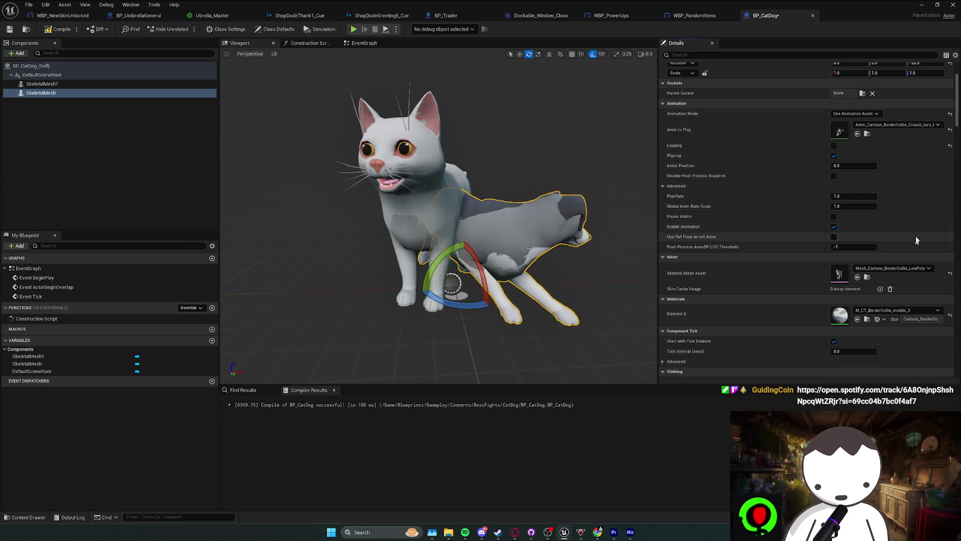
click(896, 125)
click(903, 261)
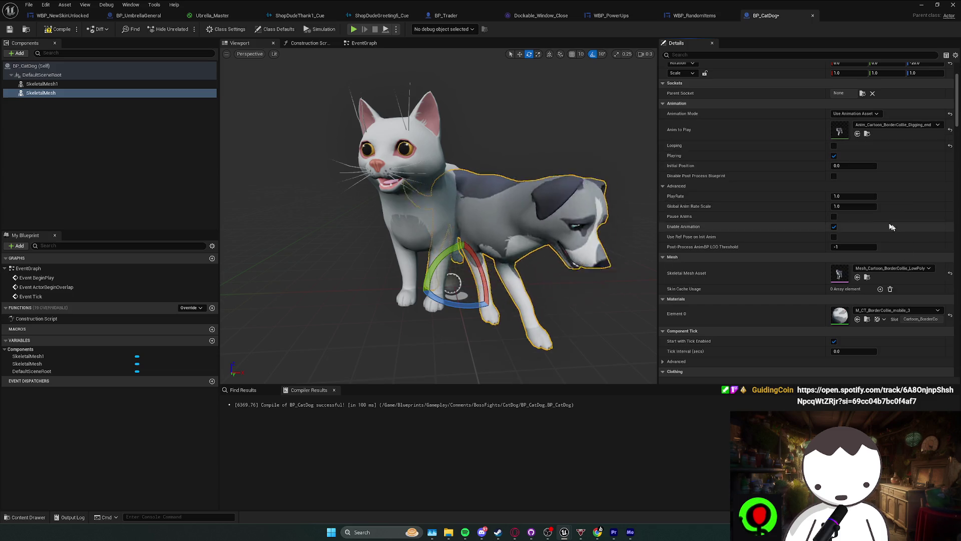
click(896, 125)
click(897, 270)
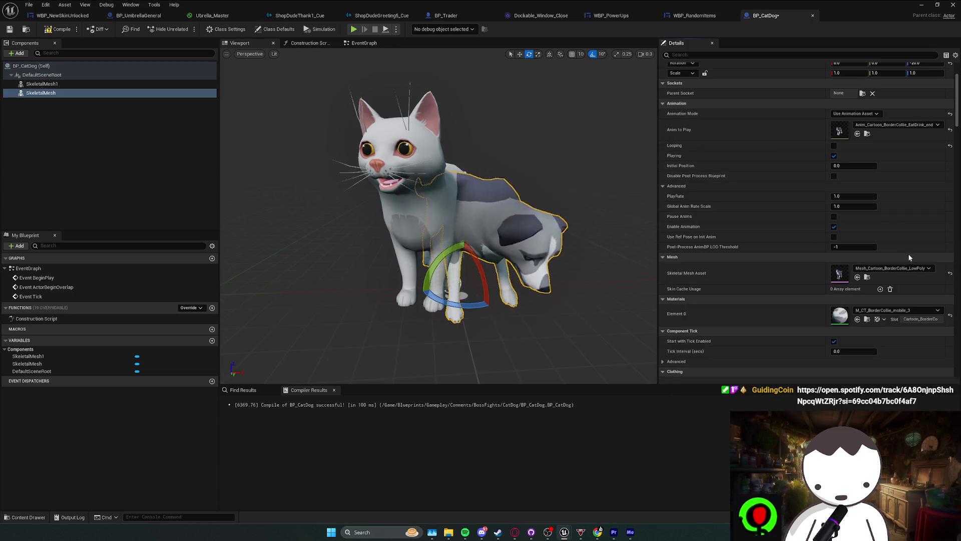
- Try JumpAir_low, then clear the dog's Anim to Play back to None
click(896, 125)
scroll(909, 272, down, 3)
click(910, 272)
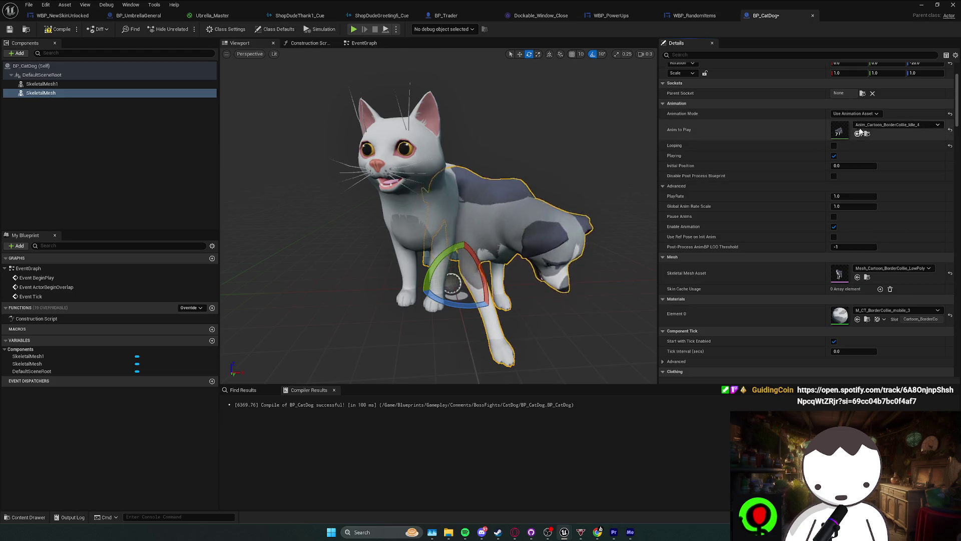
click(896, 125)
scroll(906, 245, down, 2)
click(903, 254)
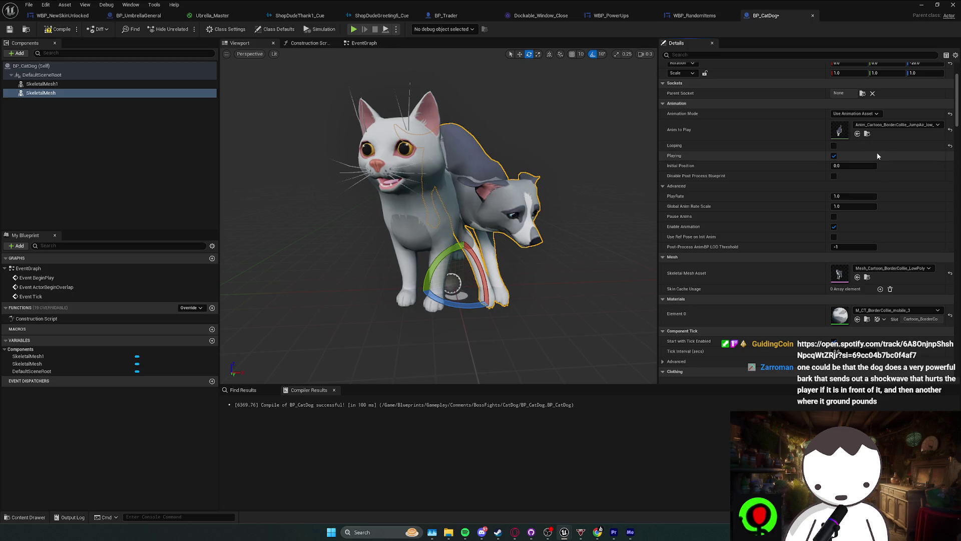
click(951, 130)
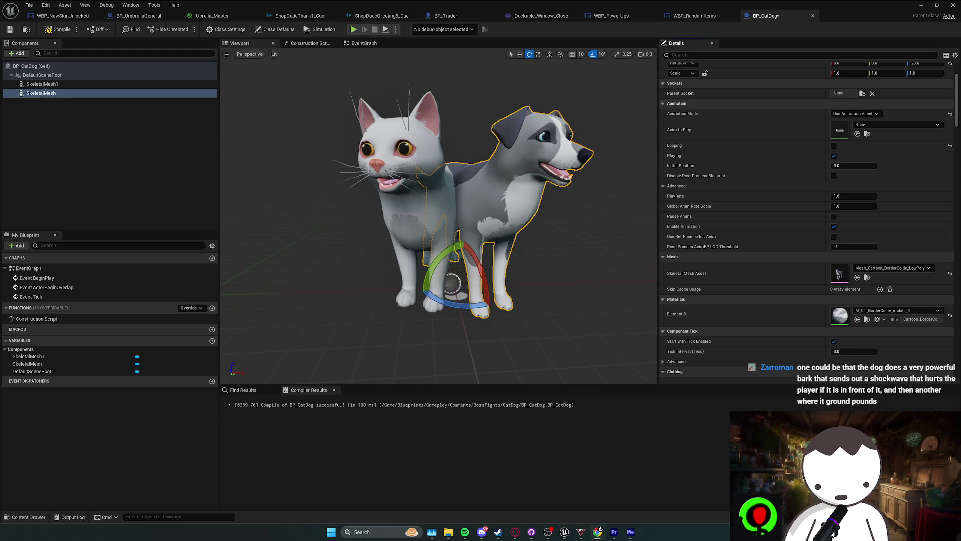
- Add Papa Don't Preach from True Blue to the Spotify queue, then return to Unreal
key(alt+Tab)
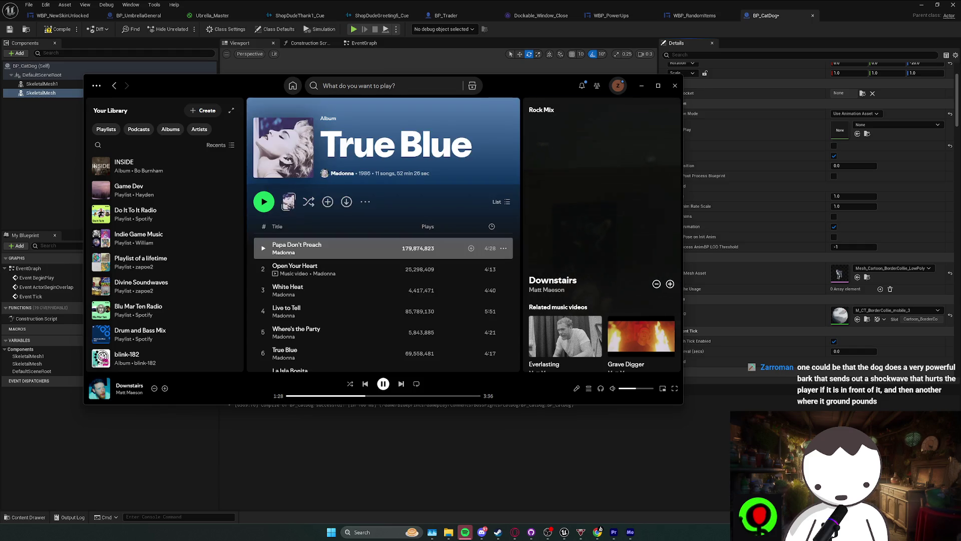
right_click(352, 243)
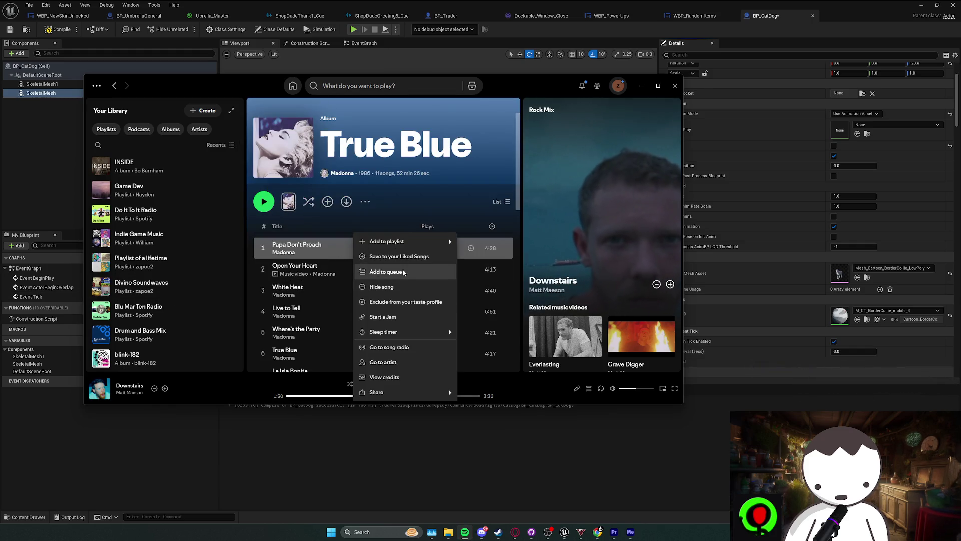
click(380, 282)
click(605, 479)
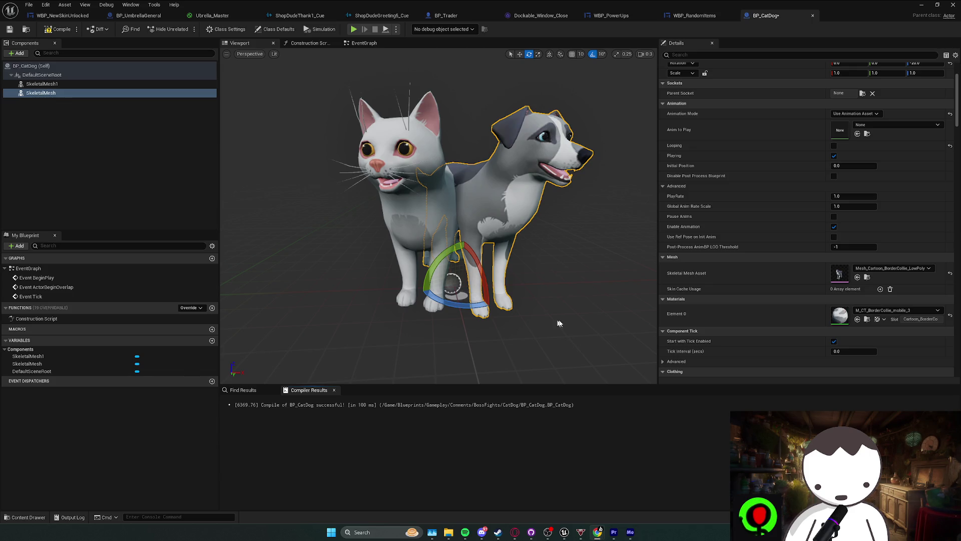
- Turn the dog to yaw -90, then select both the cat and dog meshes
mouse_move(464, 307)
mouse_down()
mouse_move(439, 252)
mouse_move(440, 261)
mouse_up()
key(w)
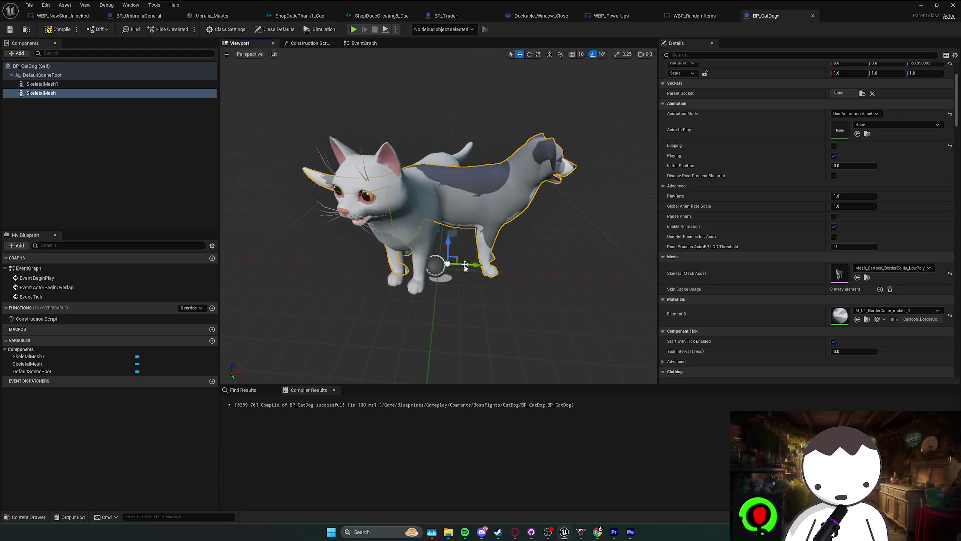
click(430, 266)
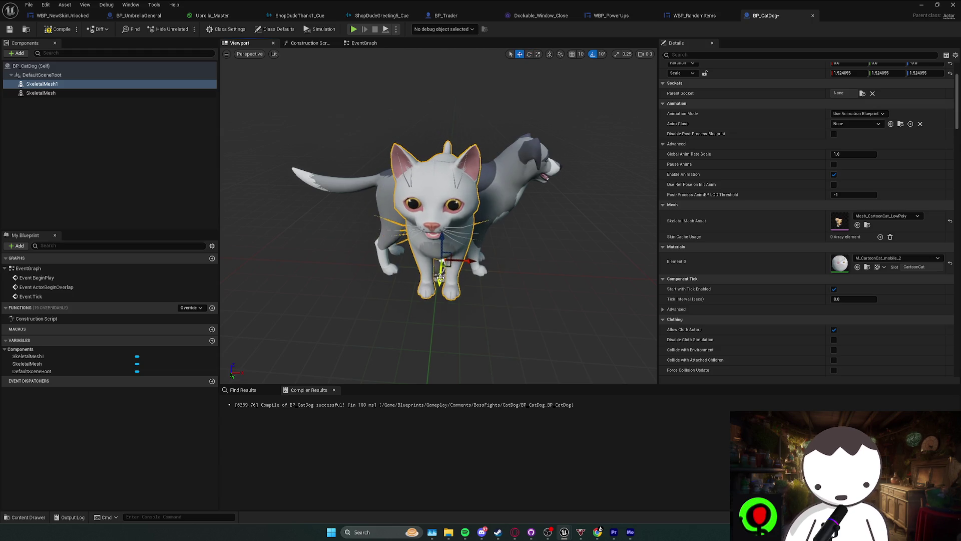
mouse_move(452, 260)
mouse_down()
mouse_move(405, 281)
mouse_move(456, 254)
mouse_move(472, 258)
mouse_move(450, 283)
mouse_move(472, 257)
mouse_up()
ctrl+click(426, 276)
- Rotate both meshes together to yaw 0 and frame the whole pair from the front
key(e)
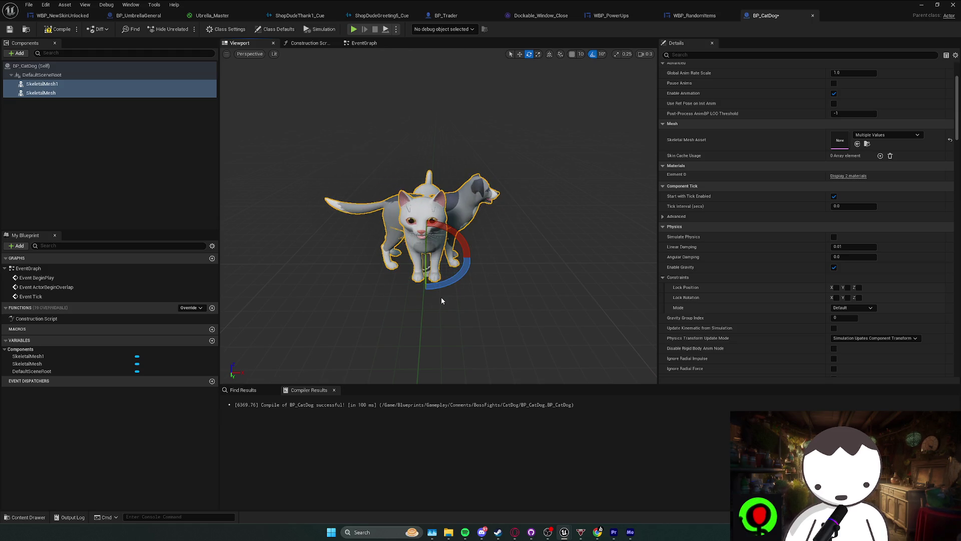
mouse_move(442, 288)
mouse_down()
mouse_move(467, 251)
mouse_move(470, 290)
mouse_move(588, 262)
mouse_up()
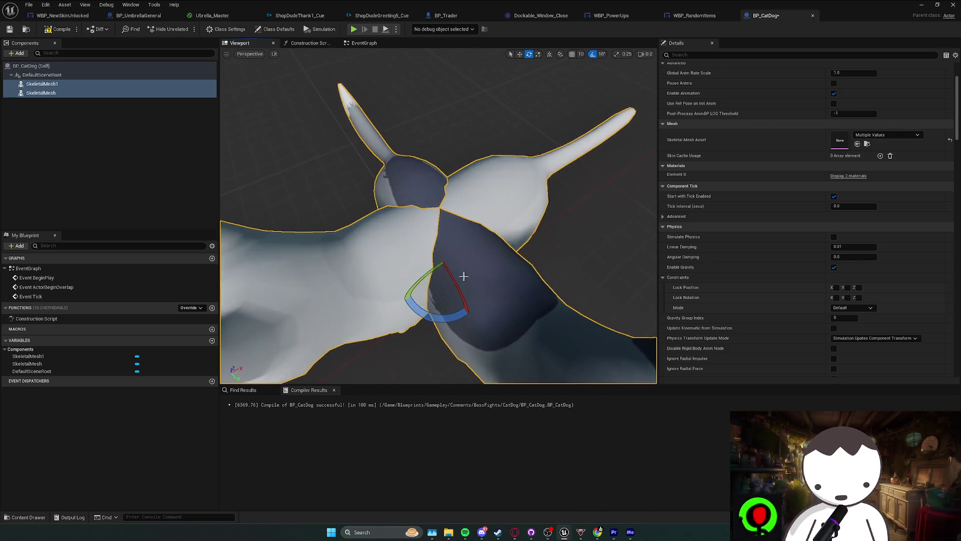
click(42, 75)
key(f)
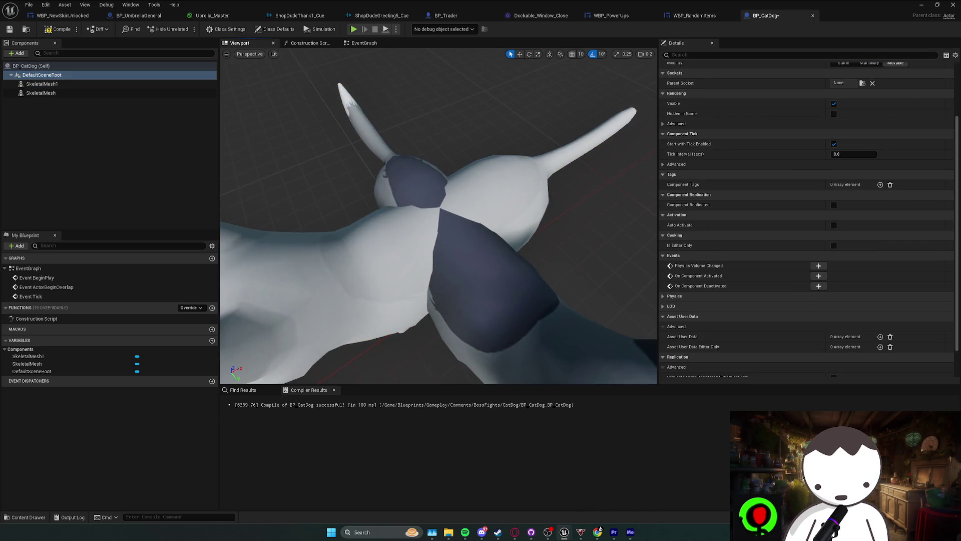
drag(438, 215, 403, 219)
click(446, 236)
- Give the dog the DogBed_color_1 material and view it from three-quarters
key(e)
scroll(800, 200, down, 5)
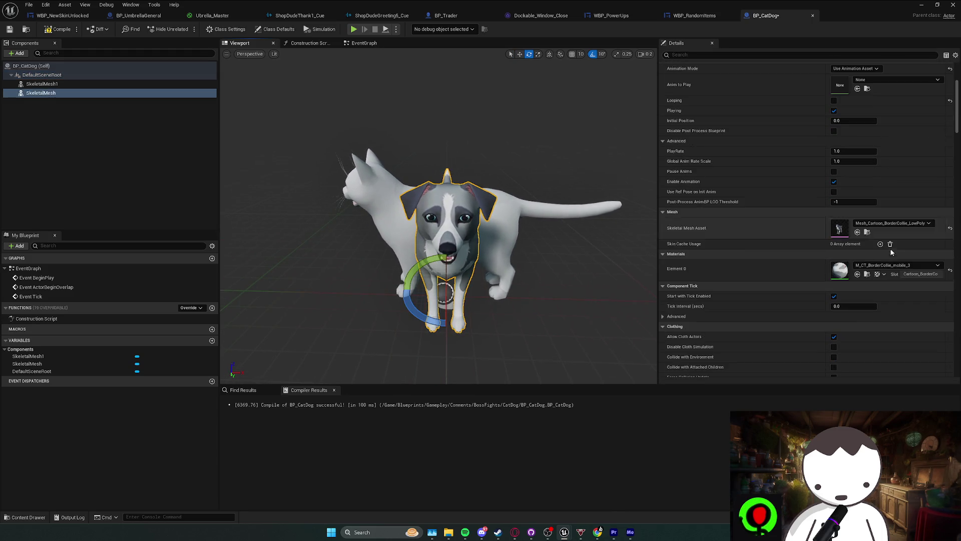
click(896, 265)
scroll(919, 378, down, 3)
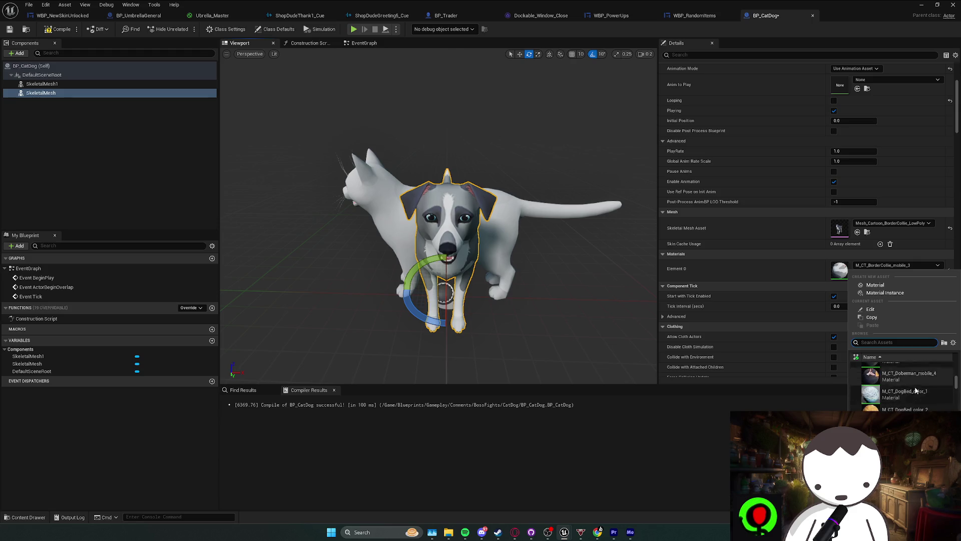
click(916, 391)
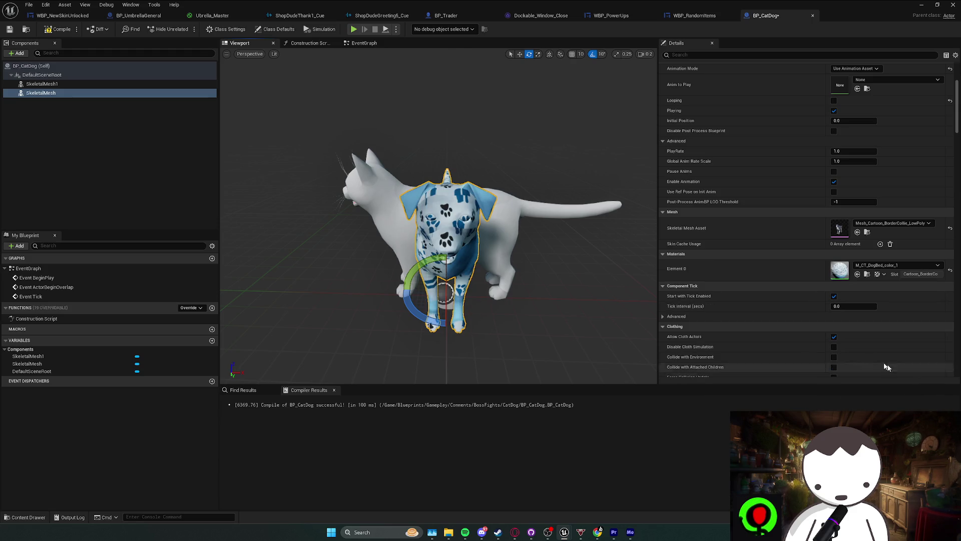
mouse_move(530, 275)
mouse_down()
mouse_move(538, 279)
mouse_move(378, 245)
mouse_move(388, 244)
mouse_up()
- Switch the dog's material to the DogPark material
click(389, 244)
click(471, 252)
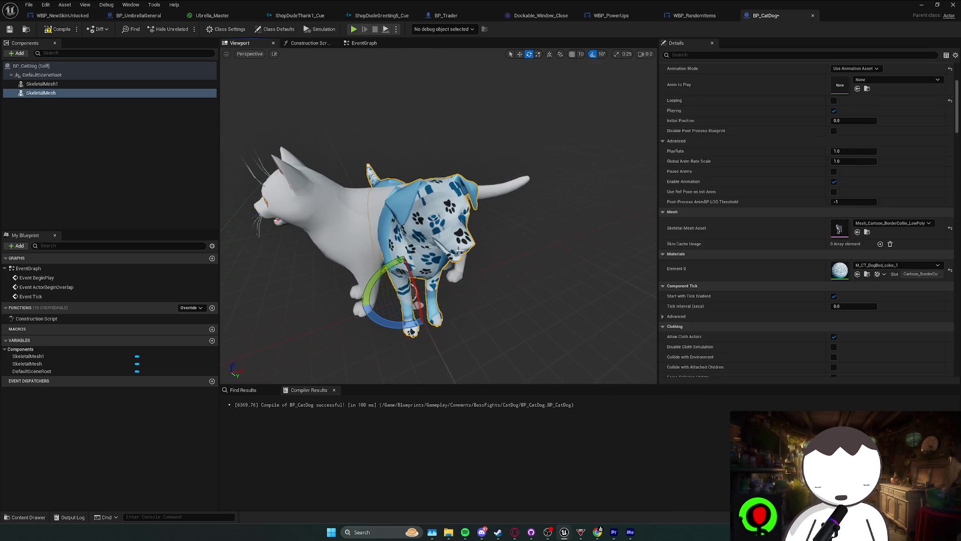
click(881, 265)
scroll(900, 381, down, 3)
click(906, 386)
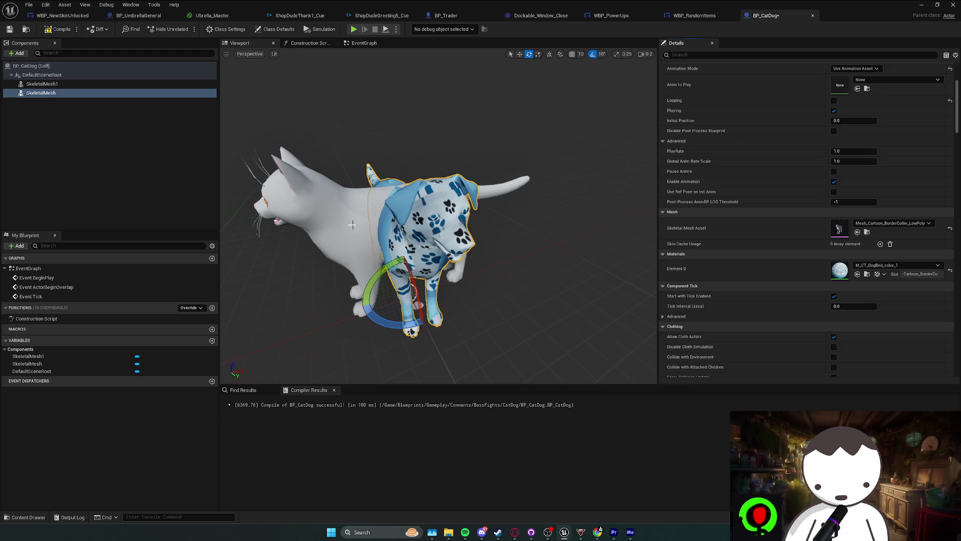
- Try striped CartoonCat_mobile_12 on the cat, then settle on green M_CatTray_color
click(505, 187)
click(870, 212)
scroll(916, 350, down, 3)
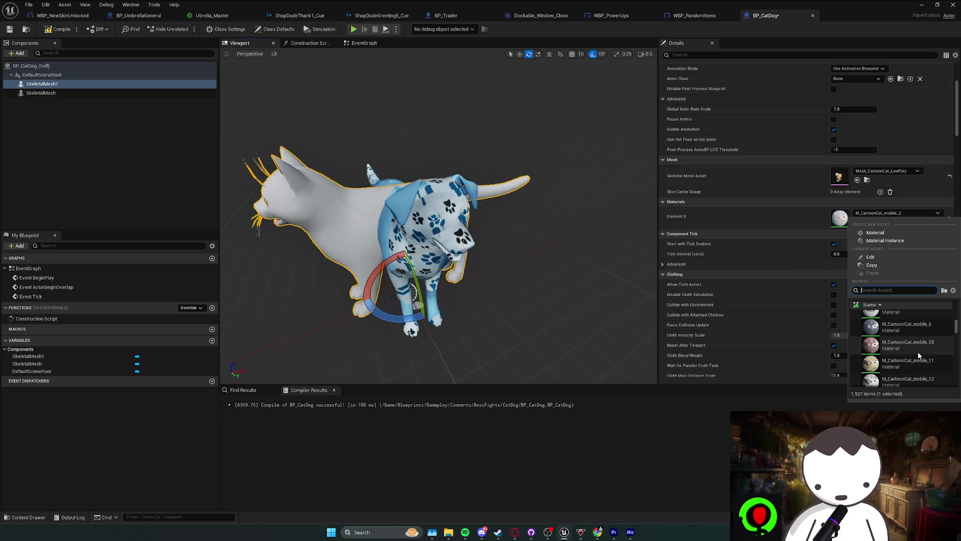
click(916, 350)
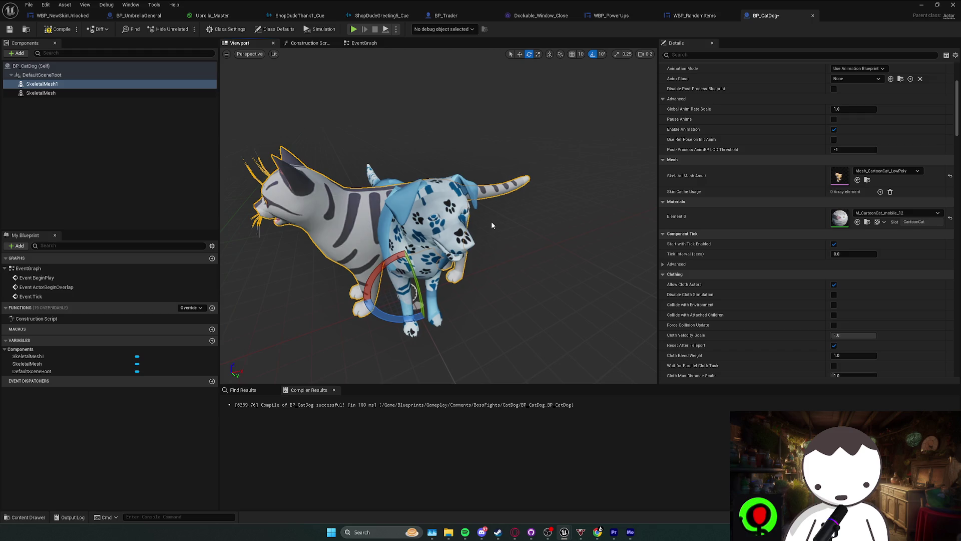
click(910, 215)
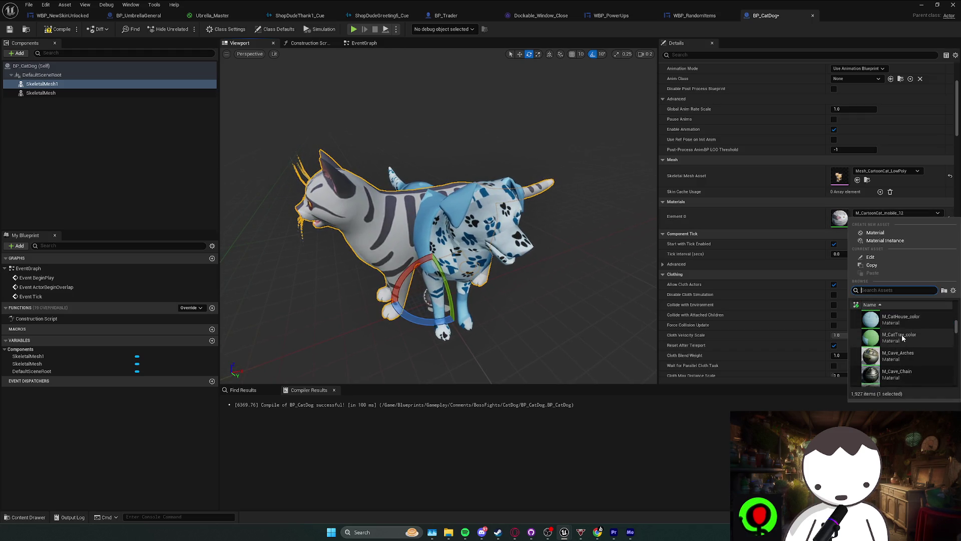
click(902, 335)
mouse_move(419, 209)
mouse_down()
mouse_move(410, 186)
mouse_move(545, 229)
mouse_up()
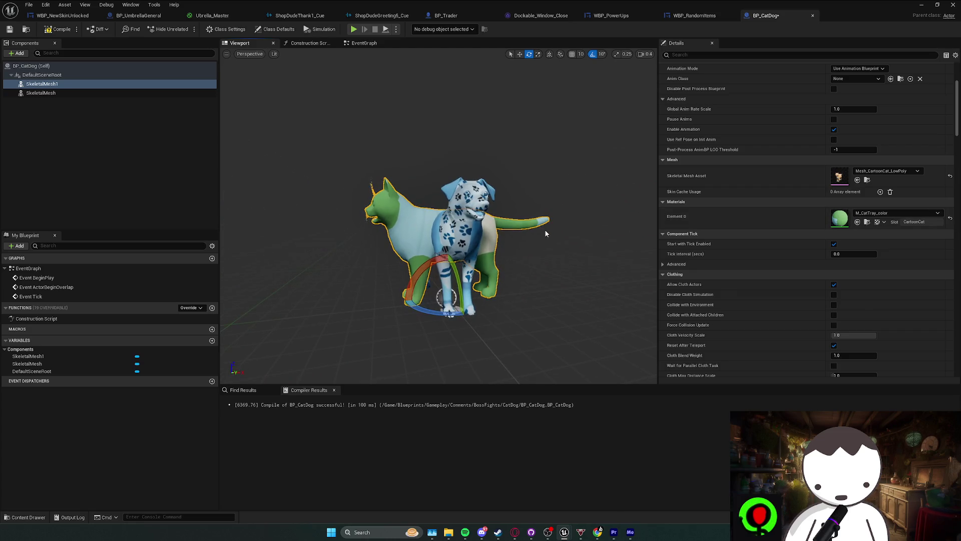
- Undo the material change so the cat is white M_CartoonCat_mobile_2, and orbit the model
key(ctrl+z)
drag(544, 234, 521, 233)
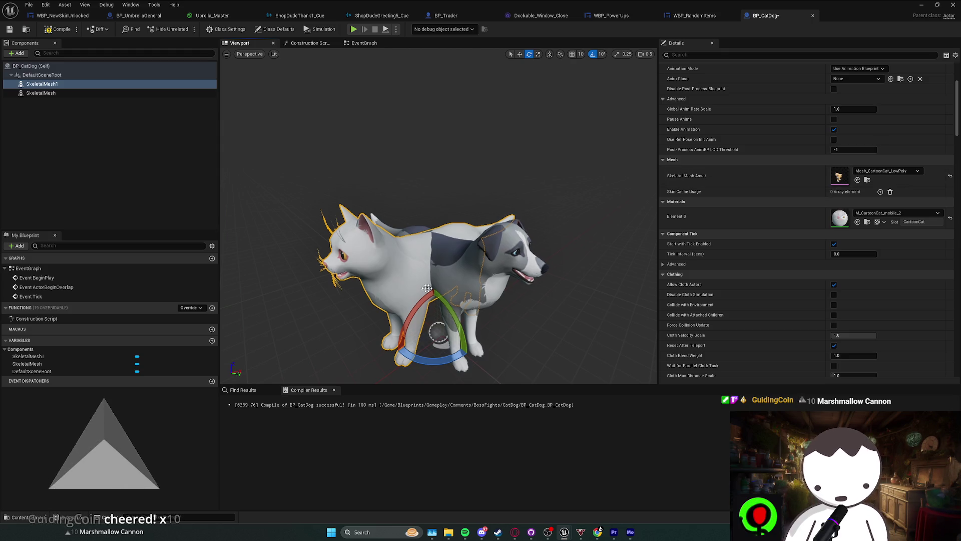
- Switch the cat to Use Animation Asset, filter by 'atta', and play Attack_Crouch_IP
scroll(885, 167, up, 3)
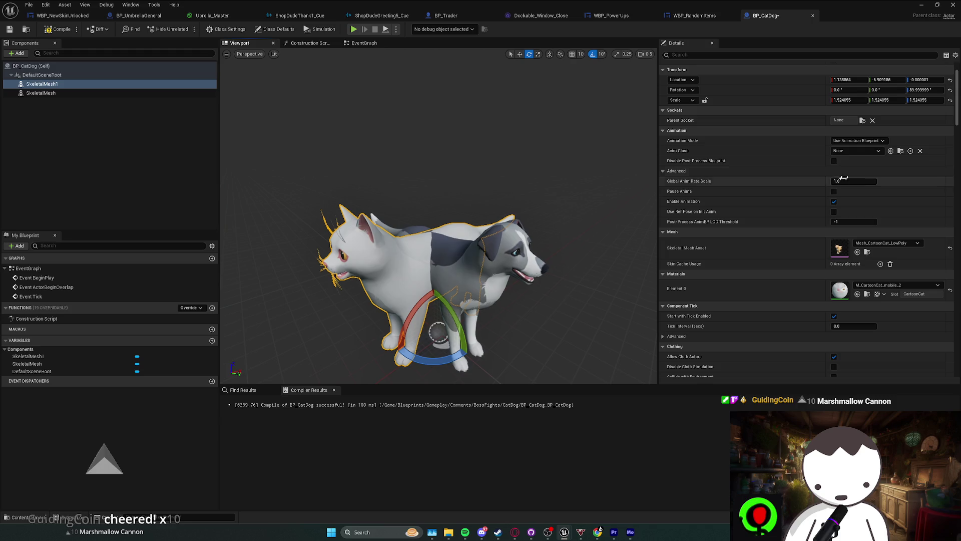
click(854, 150)
click(851, 143)
click(851, 143)
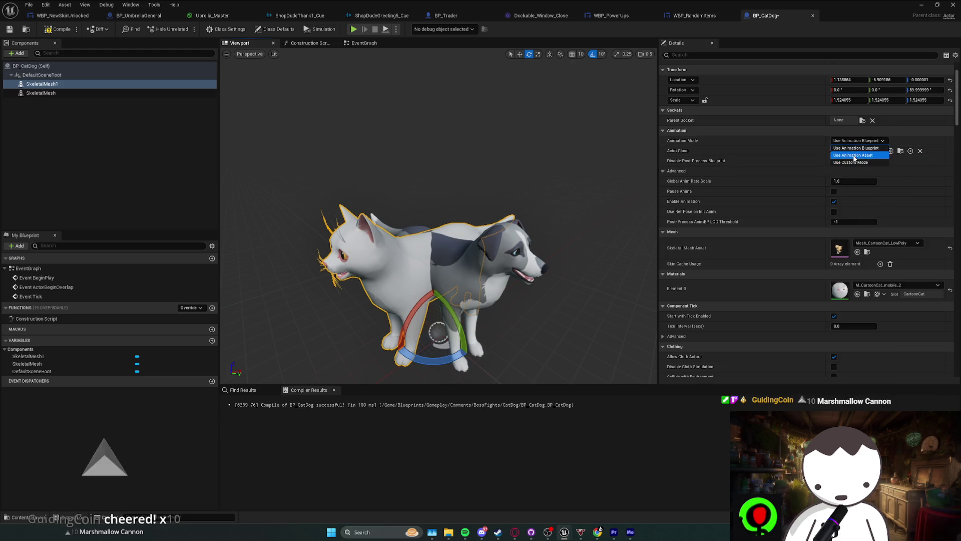
click(856, 159)
click(868, 152)
text(atta)
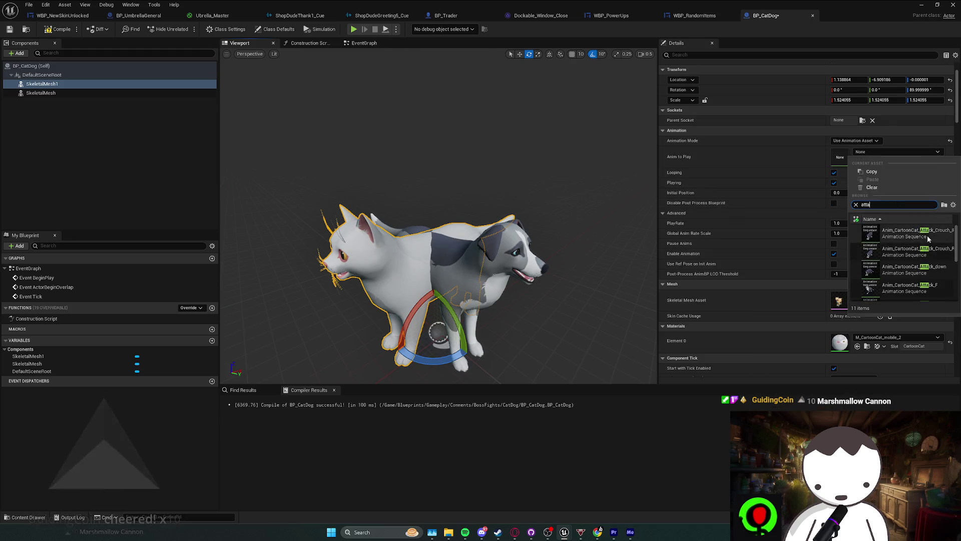
click(927, 233)
- Try the Attack_Crouch_RM, Attack_down, Attack_F, Attack_L and Attack_R animations on the cat
click(898, 155)
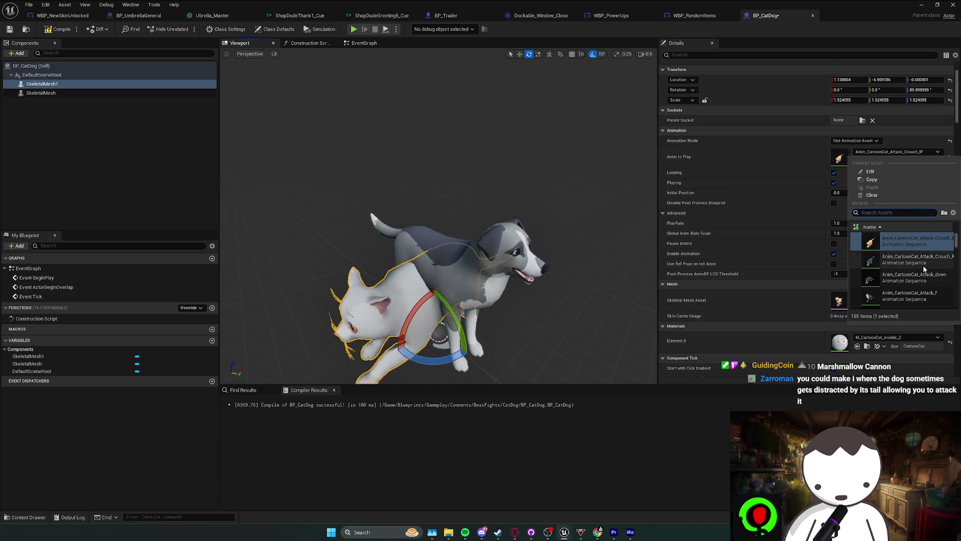
click(914, 260)
click(881, 155)
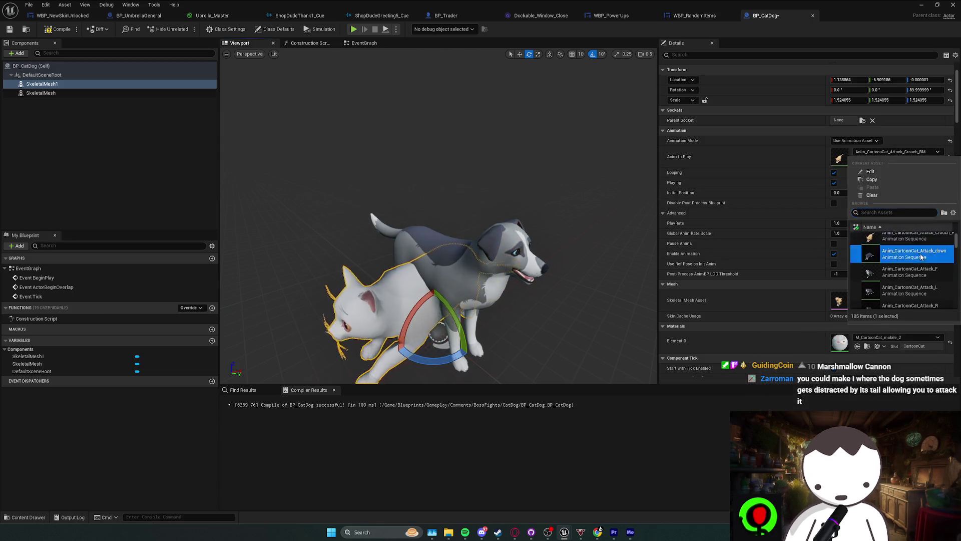
click(911, 276)
click(904, 153)
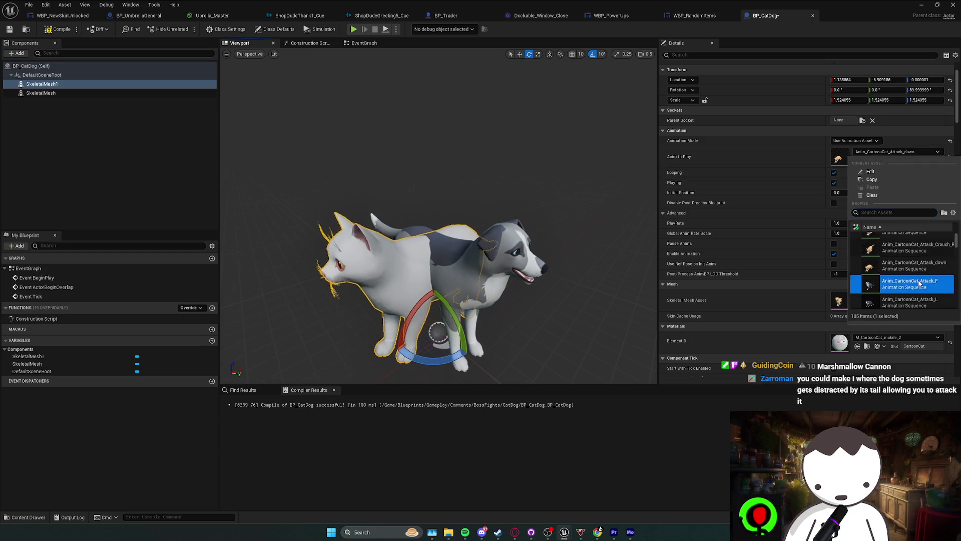
click(910, 296)
click(899, 152)
click(911, 289)
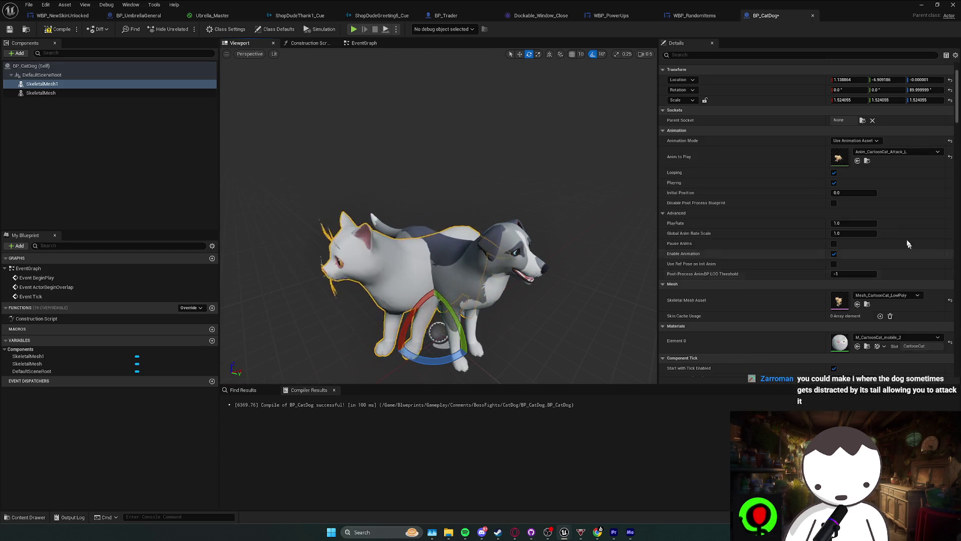
click(901, 152)
click(915, 295)
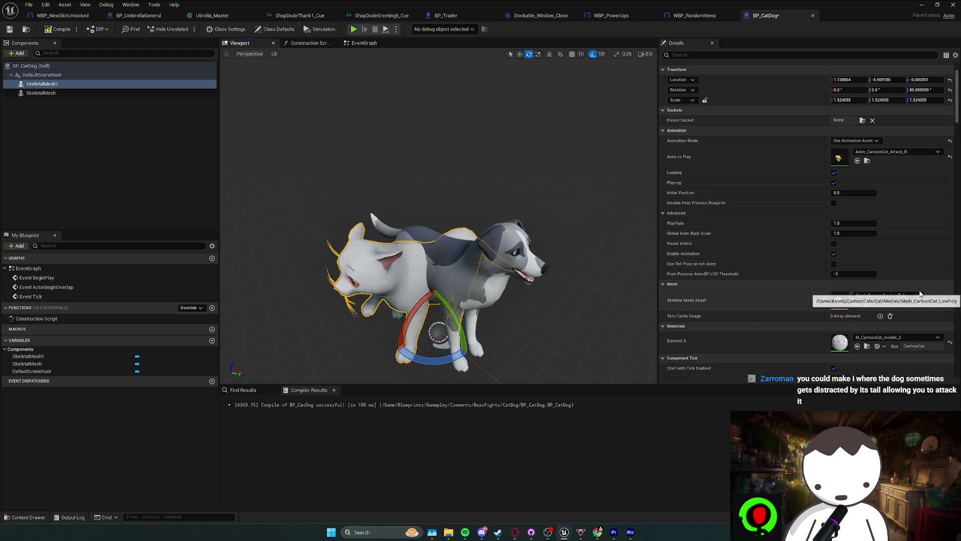
- Try Caress_idle, Attack_Series and Caress_idle_Montage, returning to Attack_Series
click(918, 152)
scroll(919, 259, down, 2)
click(916, 253)
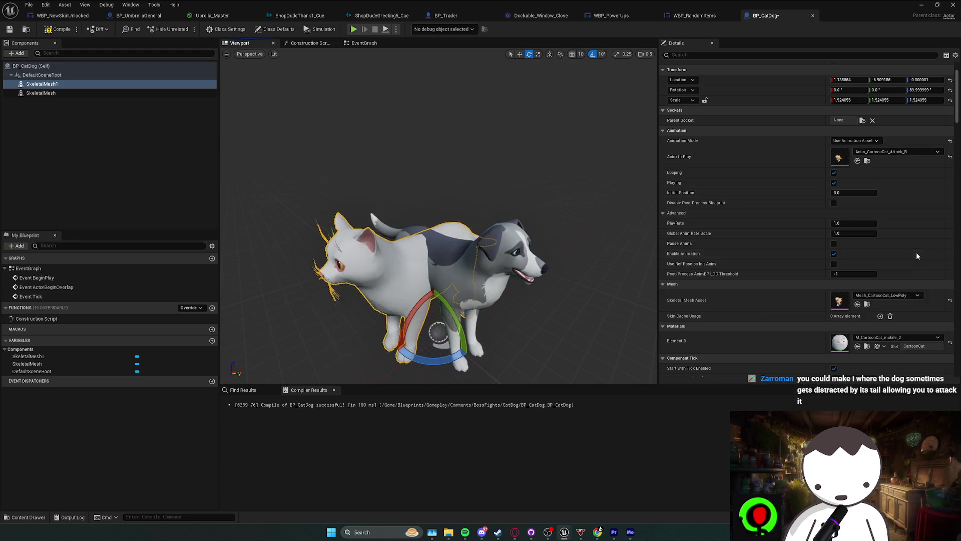
click(914, 153)
scroll(920, 269, up, 1)
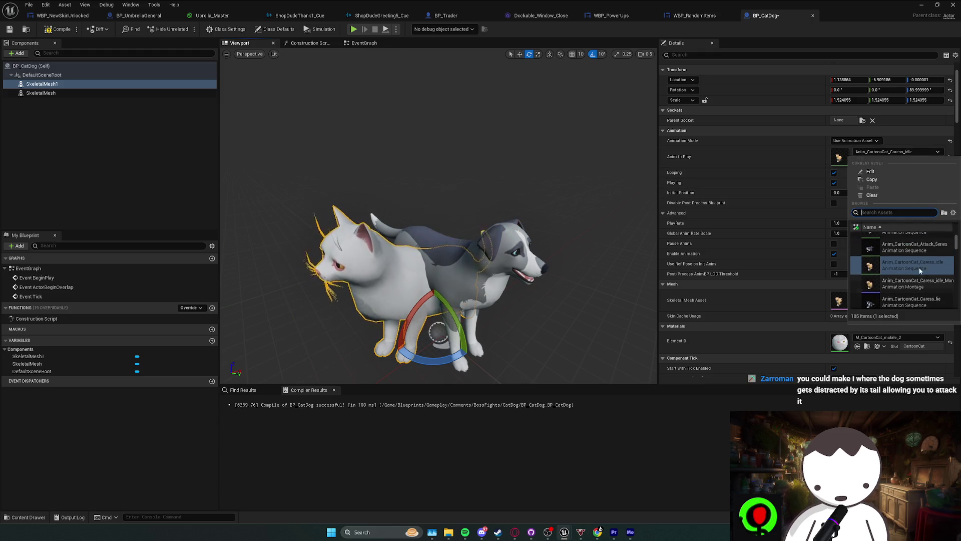
click(913, 249)
click(909, 153)
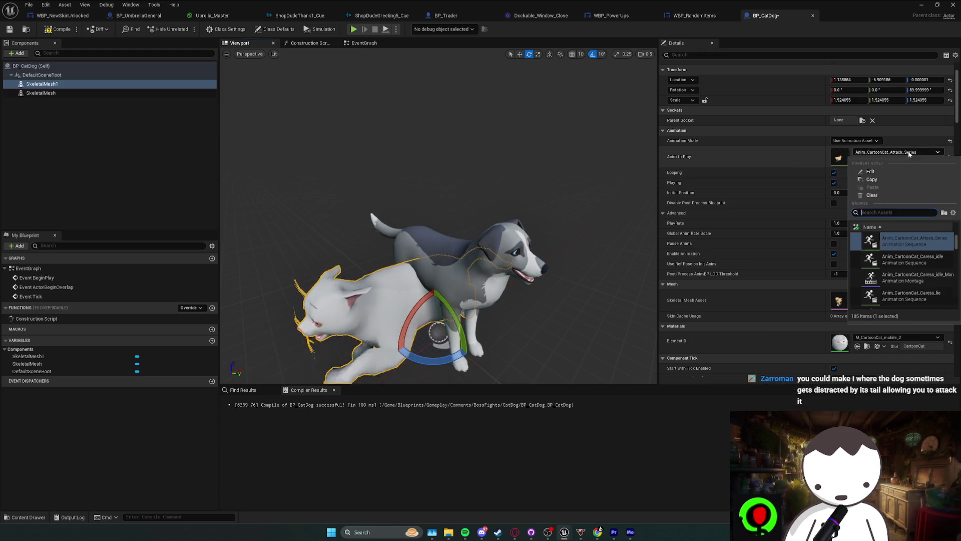
click(929, 281)
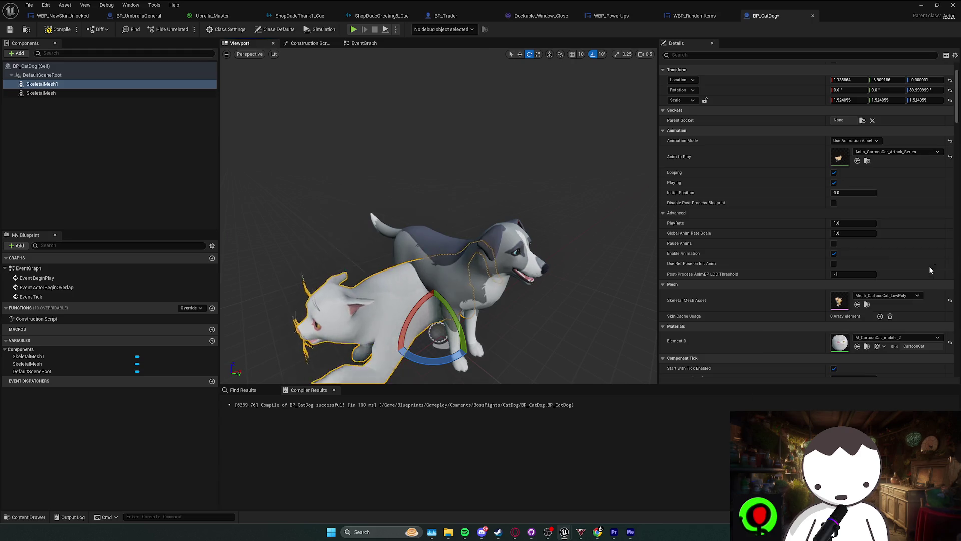
click(901, 152)
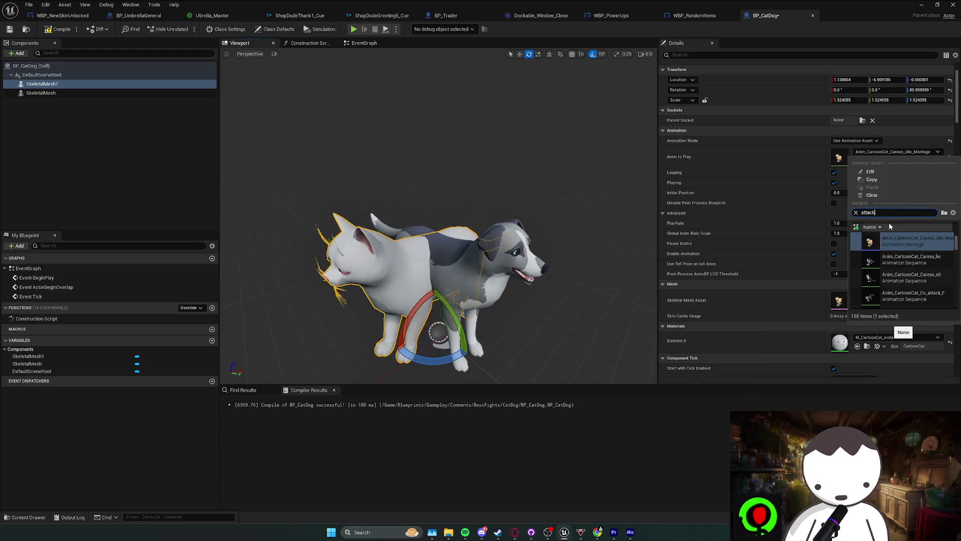
scroll(920, 280, down, 3)
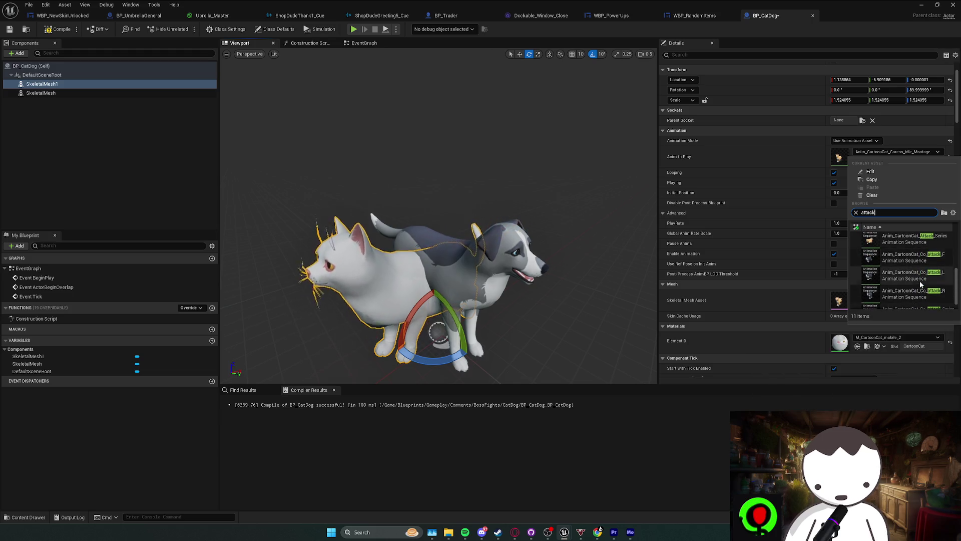
scroll(920, 284, up, 2)
click(924, 290)
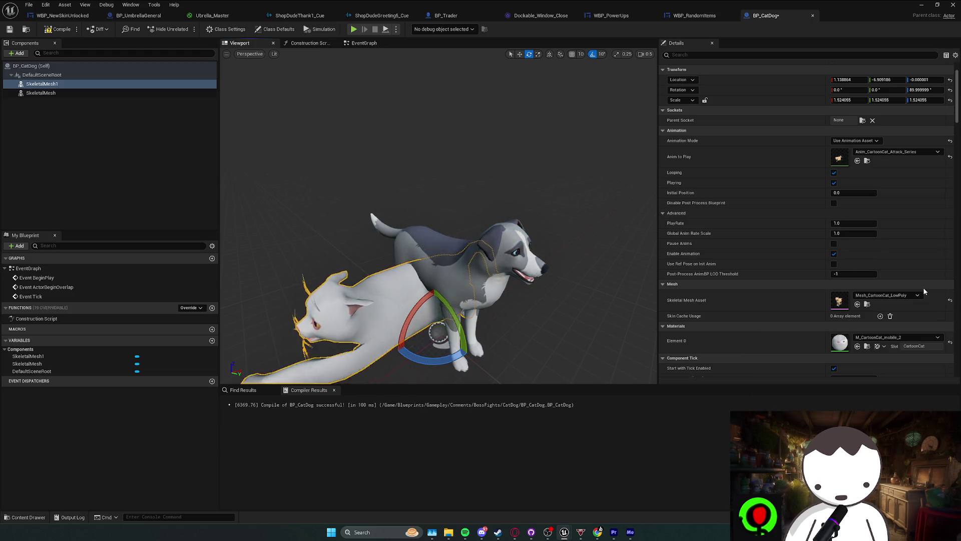
- Retry Attack_R and Attack_F via an 'attack' filter, finally choosing Anim_CartoonCat_Attack_down
click(912, 155)
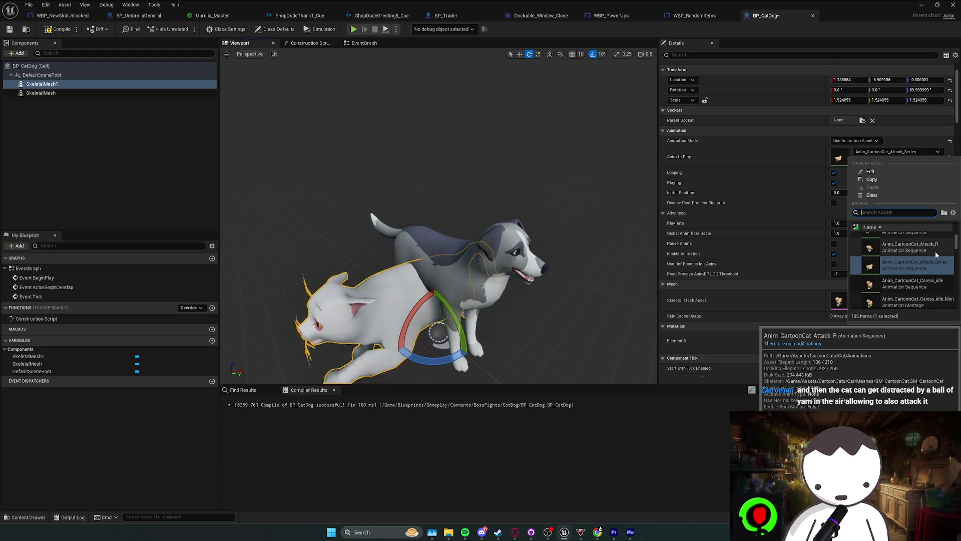
click(936, 251)
click(909, 151)
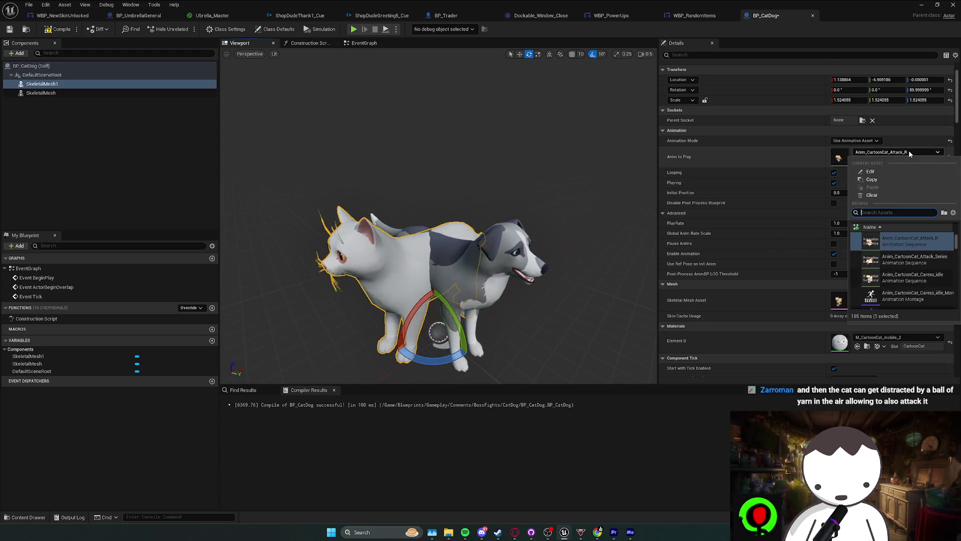
text(attack)
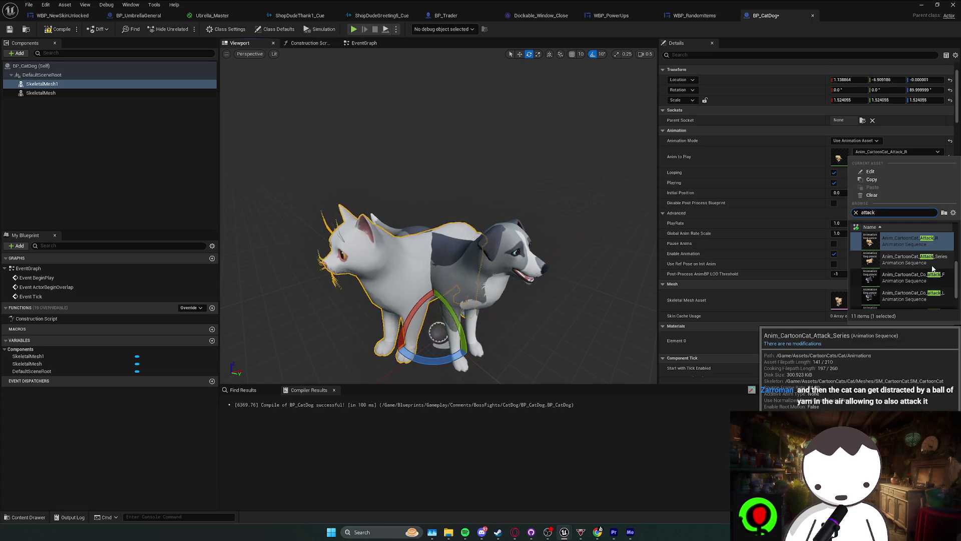
scroll(932, 269, up, 2)
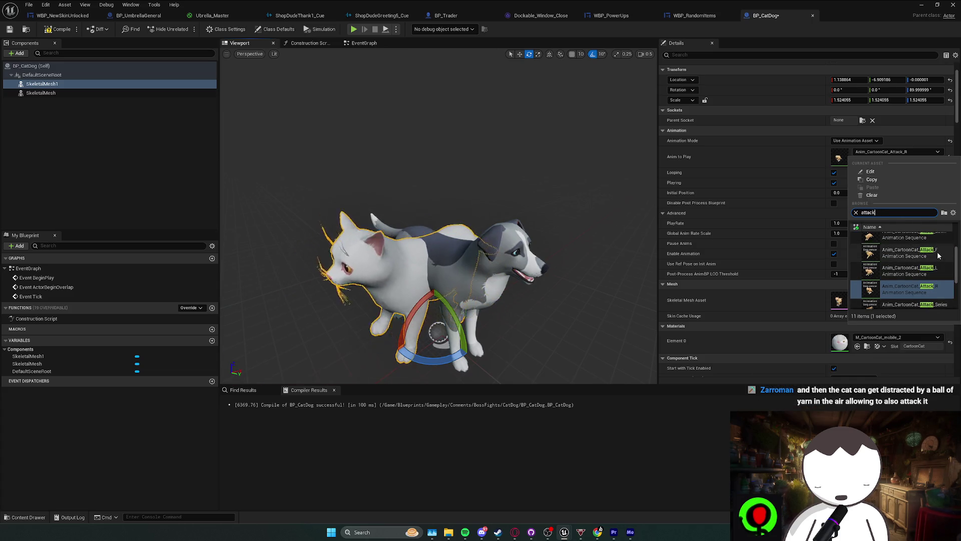
click(938, 253)
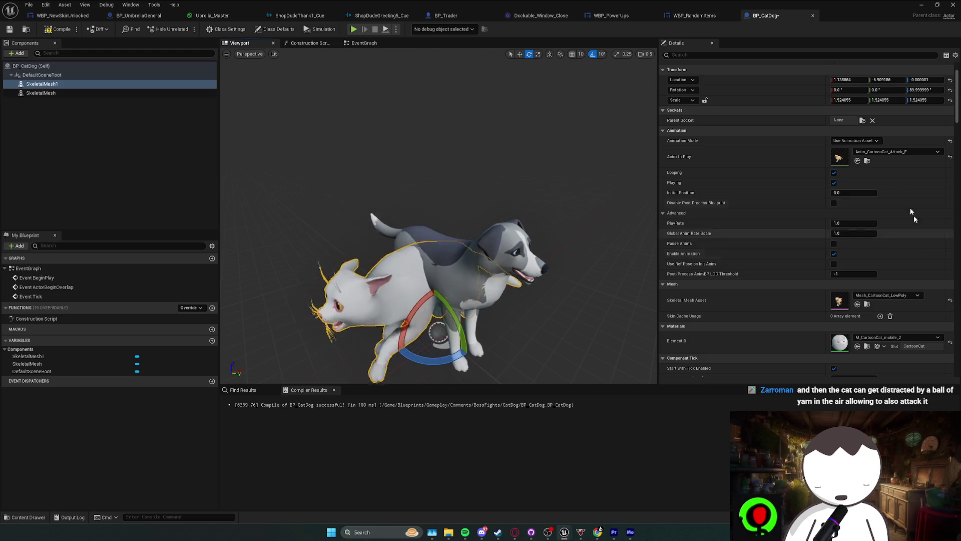
click(938, 151)
text(attac)
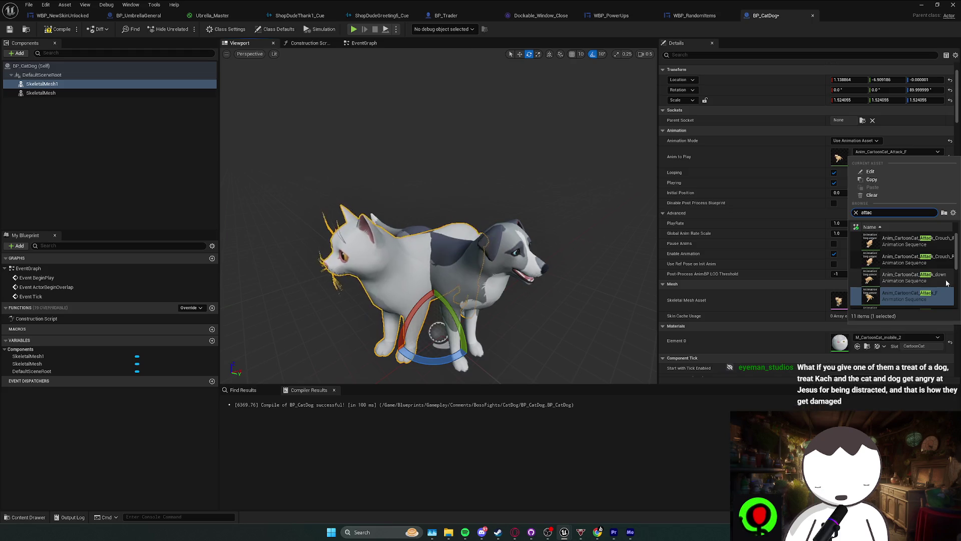
click(946, 283)
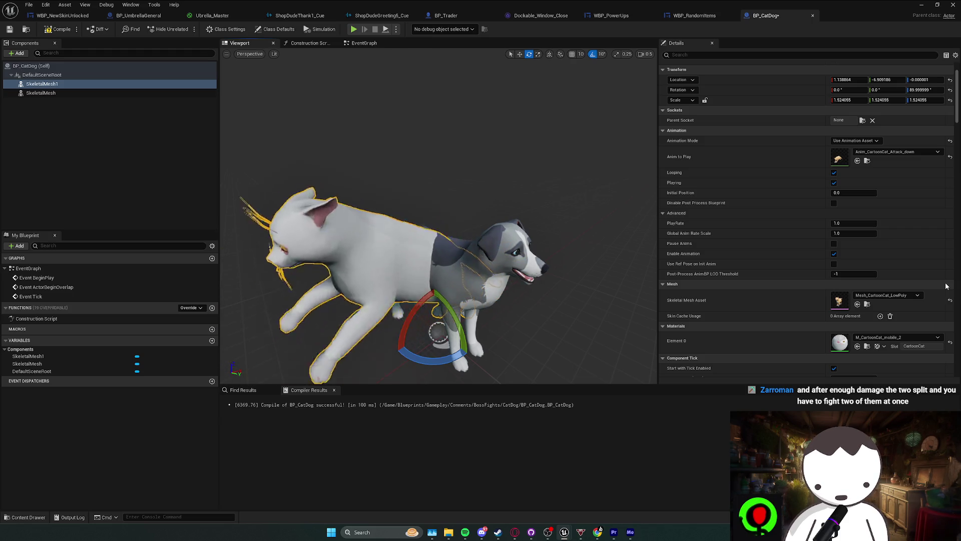
- Turn off Looping for the cat's Anim_CartoonCat_Attack_down animation
click(834, 173)
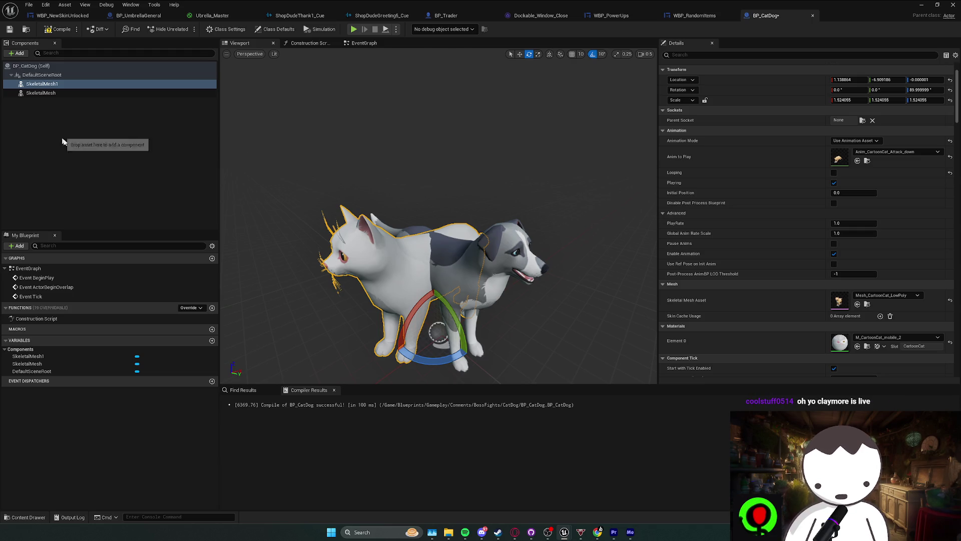
- Reselect the cat mesh in BP_CatDog, switch to rotation, and save the blueprint
click(84, 149)
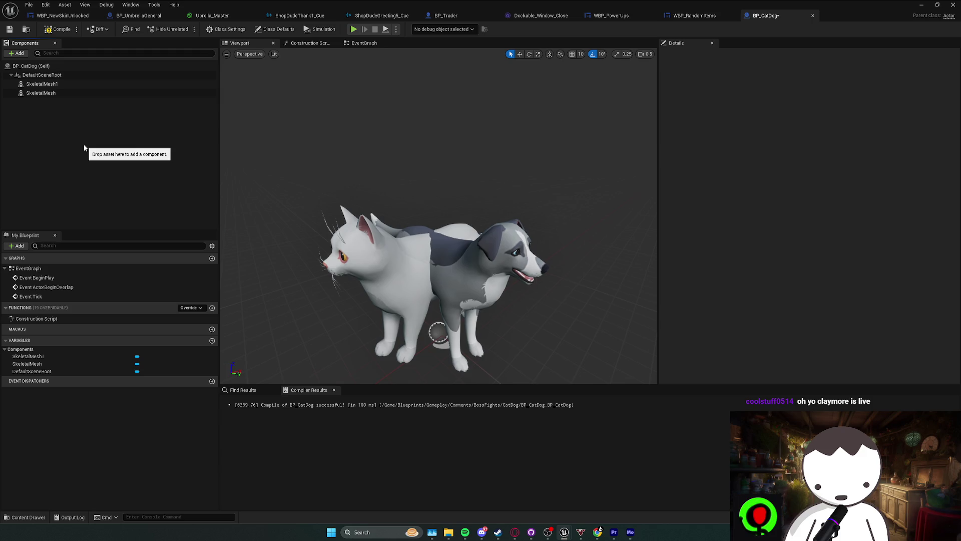
click(445, 265)
key(e)
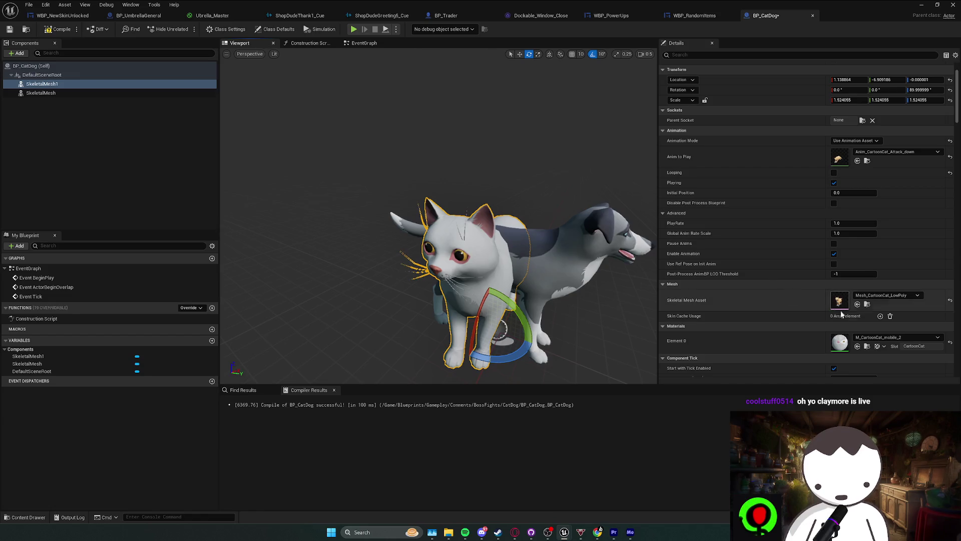
key(ctrl+s)
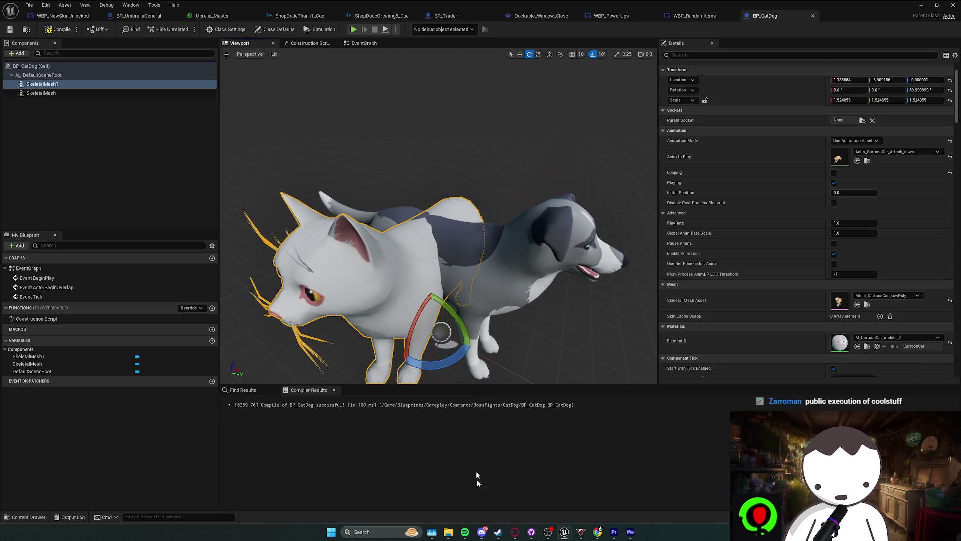
- Come back from Spotify, select the root component, and fly in close to the meshes
click(465, 532)
click(458, 476)
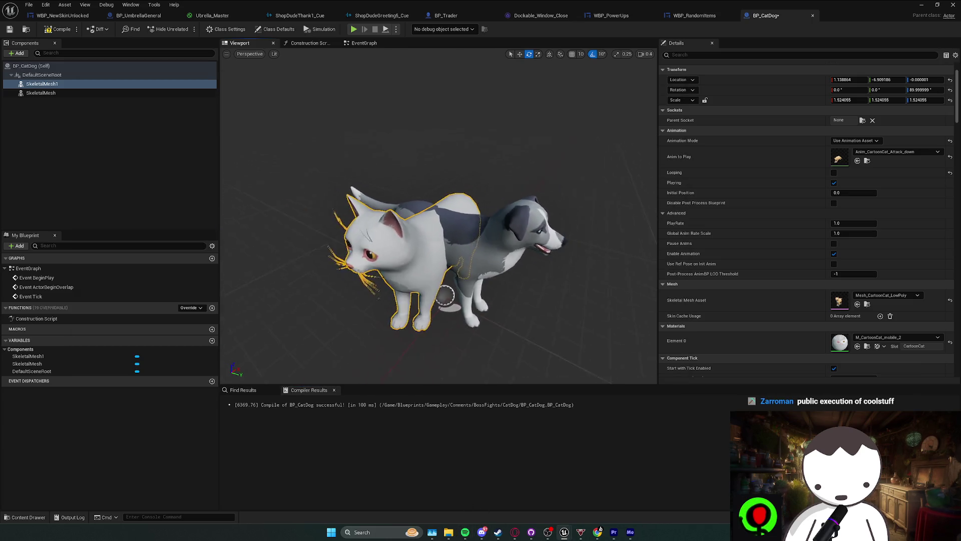
scroll(455, 349, up, 5)
scroll(455, 349, down, 5)
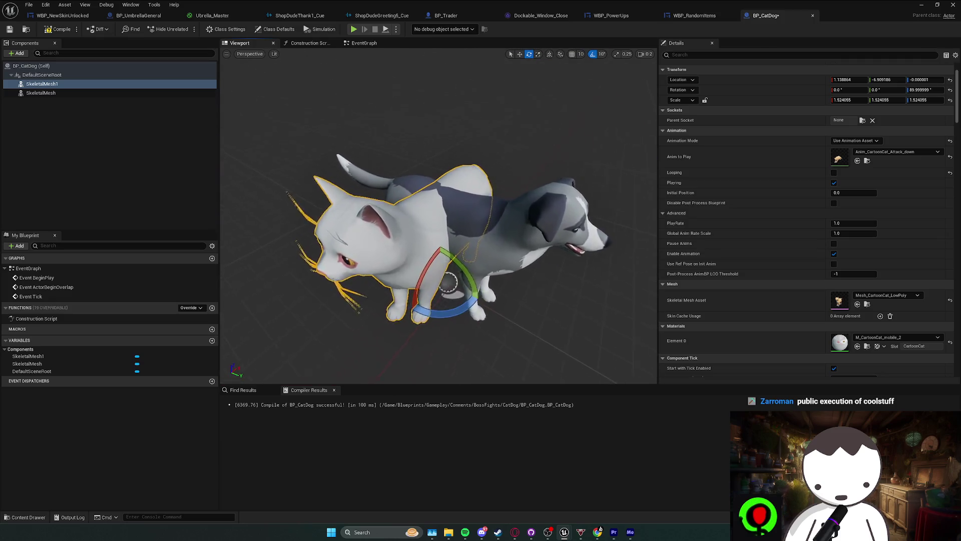
scroll(456, 349, down, 10)
scroll(456, 353, up, 5)
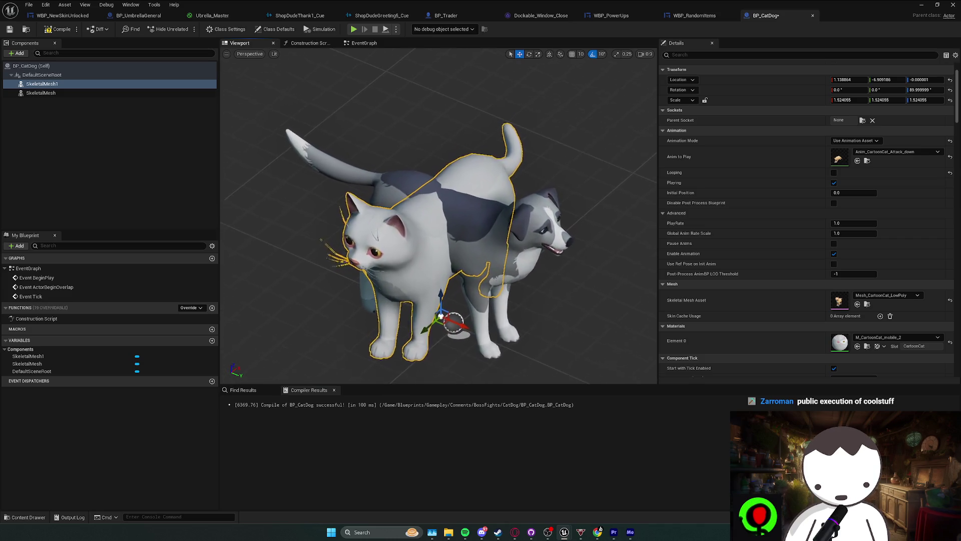
scroll(456, 350, down, 5)
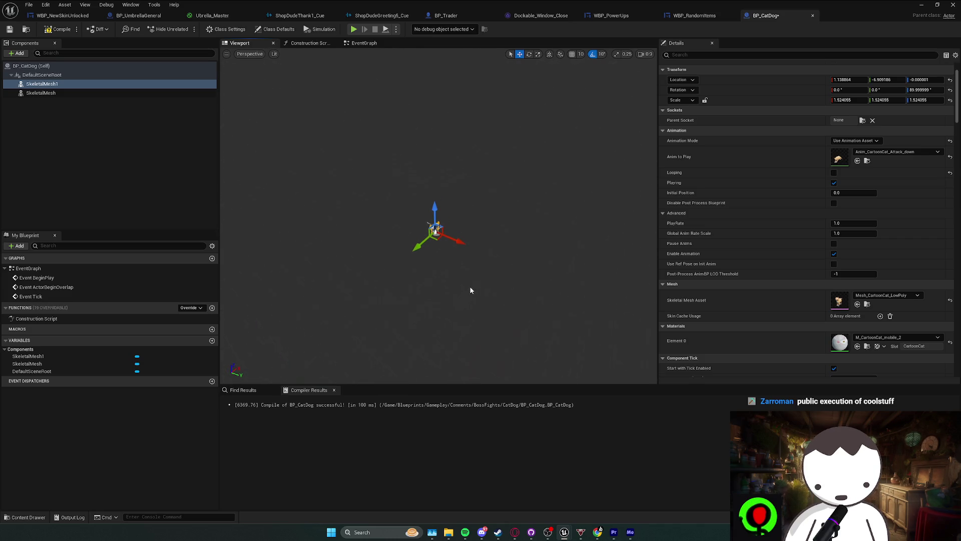
scroll(450, 260, up, 2)
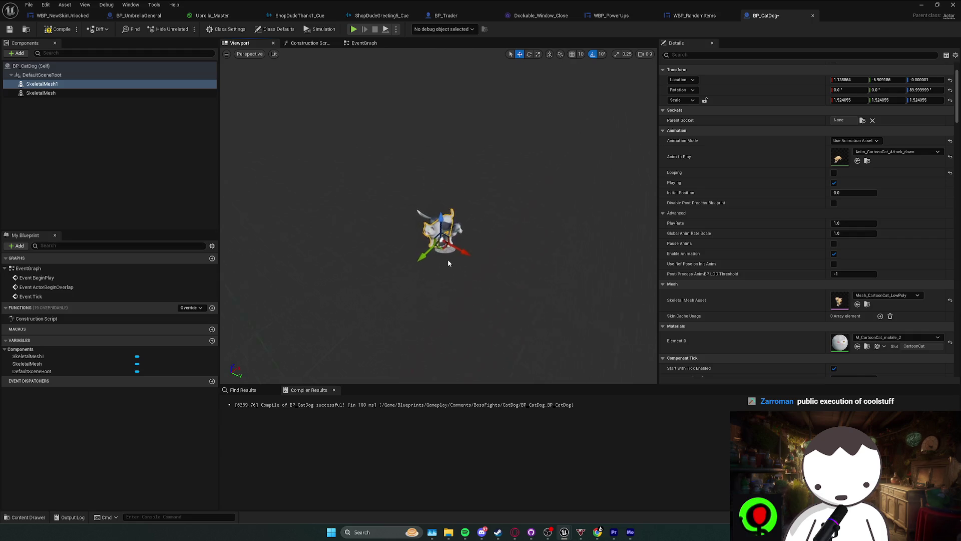
click(447, 260)
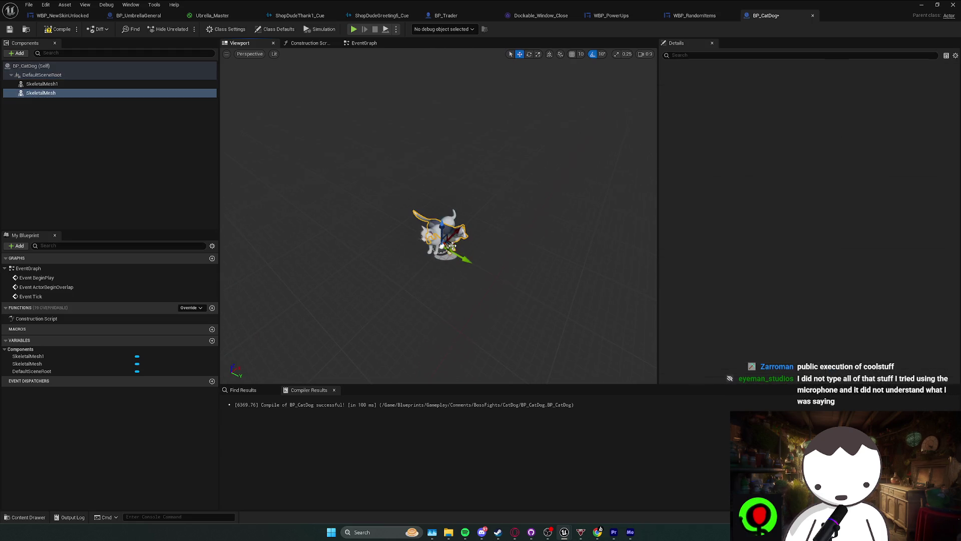
drag(449, 276, 449, 250)
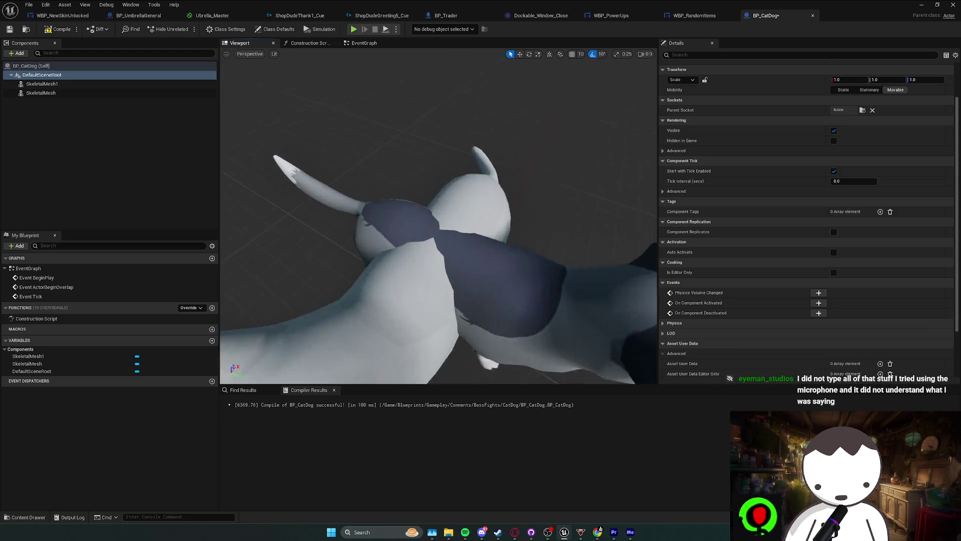
- Place BP_CatDog into the L_Anims level and shrink it to about 0.23 scale
key(alt+Tab)
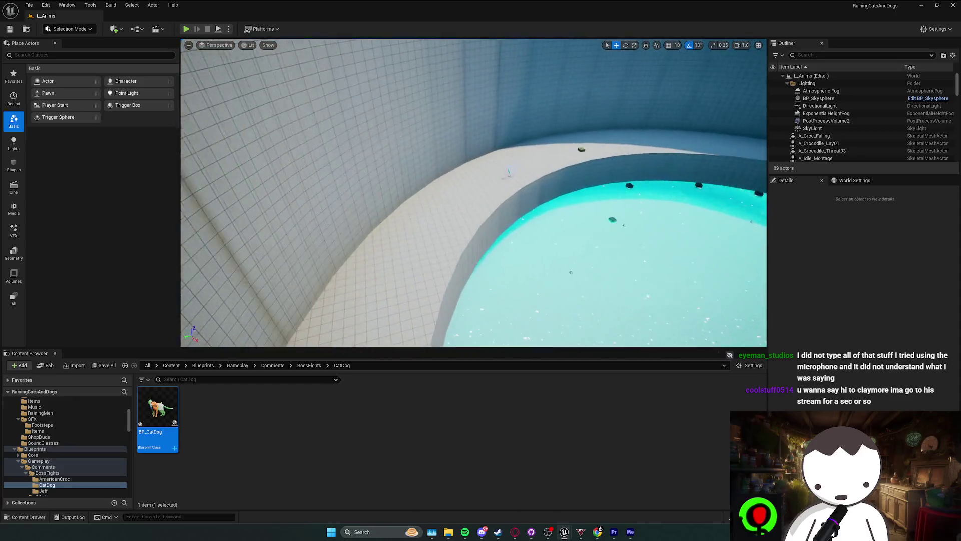
drag(157, 407, 395, 281)
key(r)
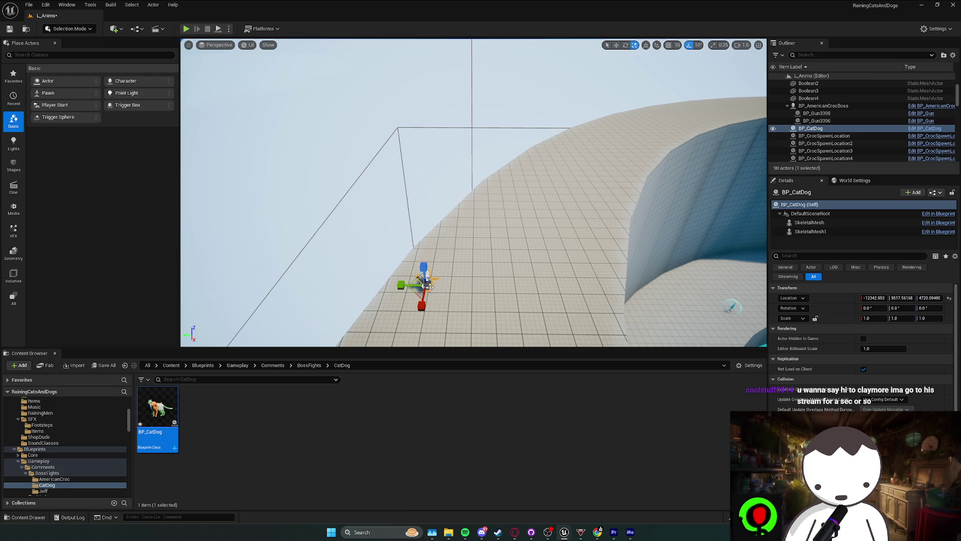
drag(457, 286, 490, 250)
scroll(473, 192, down, 5)
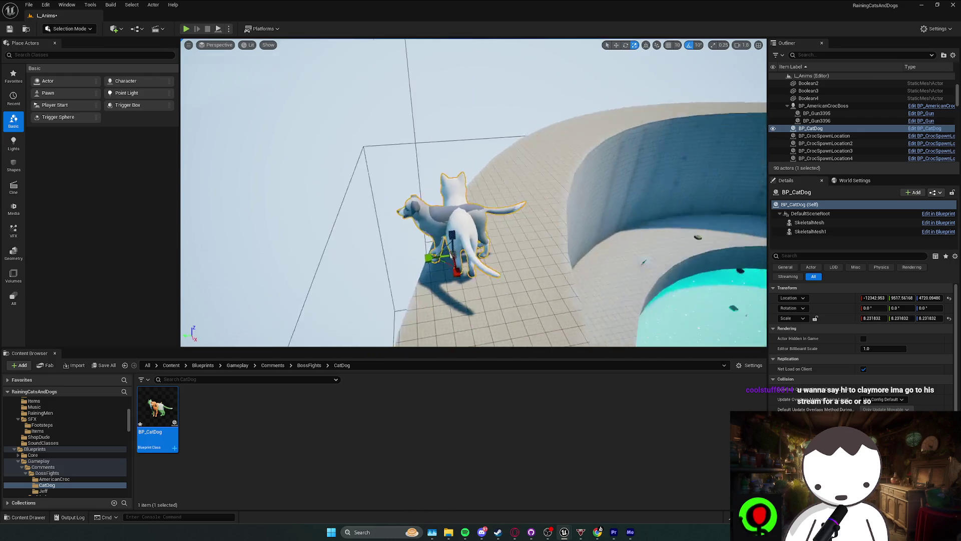
key(Escape)
- Turn the placed cat-dog actor around to roughly -170° yaw
click(443, 272)
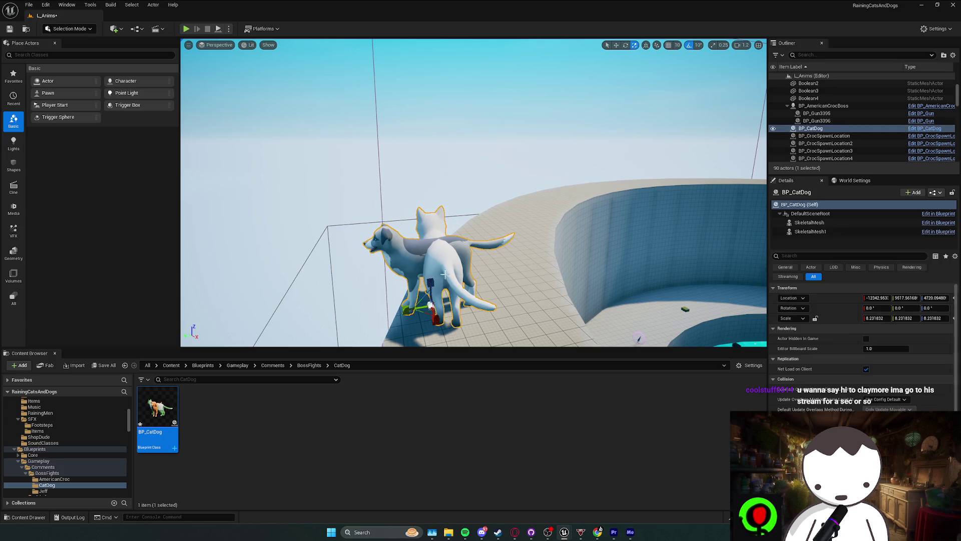
key(e)
mouse_move(433, 331)
mouse_down()
mouse_move(458, 322)
mouse_move(471, 304)
mouse_move(458, 287)
mouse_move(432, 283)
mouse_up()
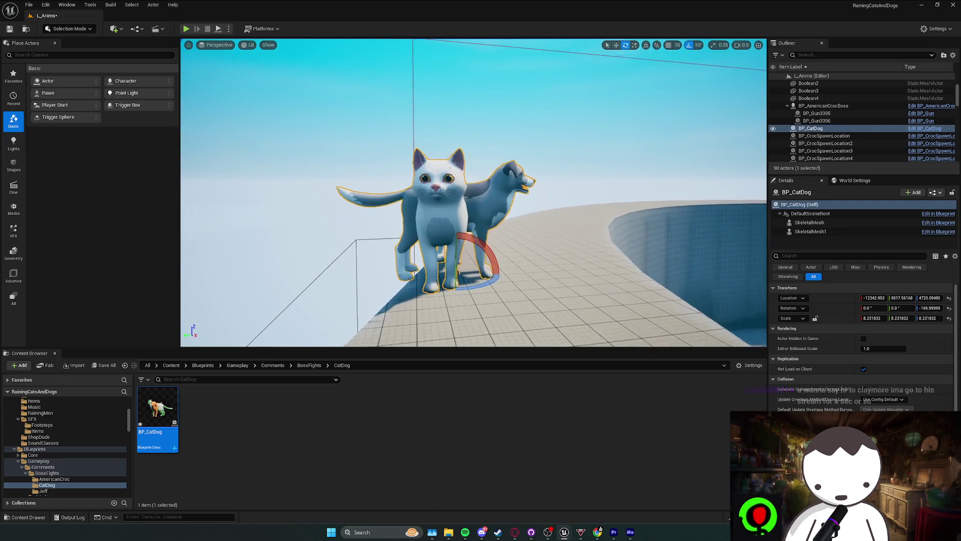
- Test-play the level, stop it, and open the BP_CatDog blueprint
click(185, 29)
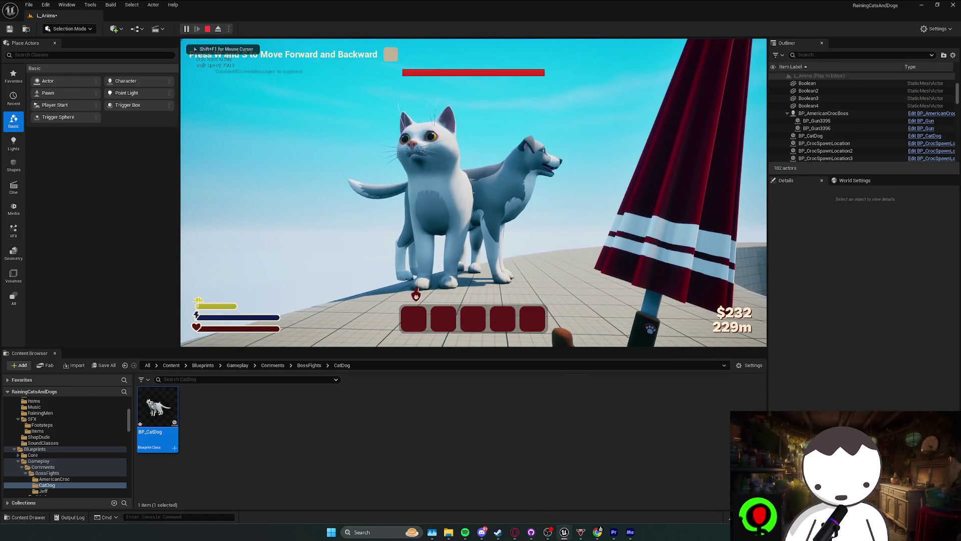
key(Escape)
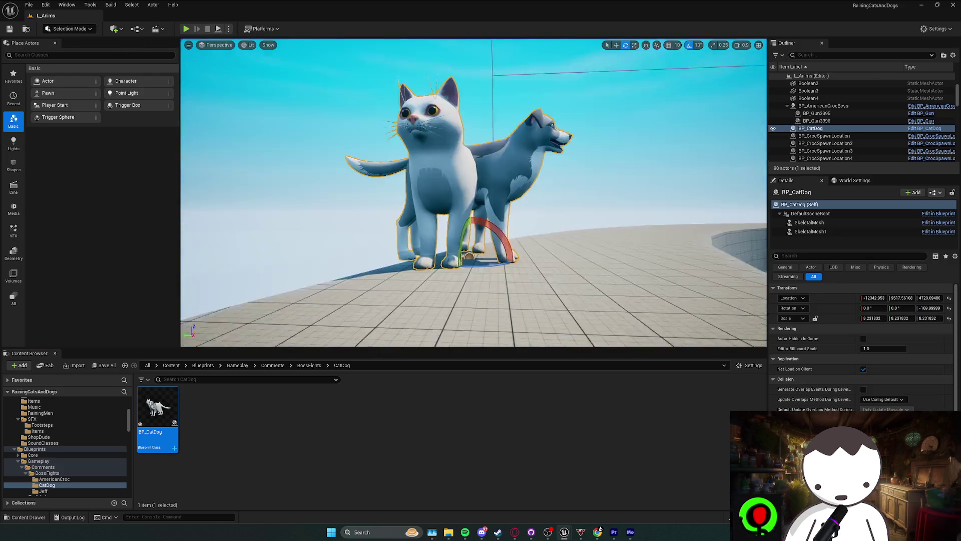
key(ctrl+e)
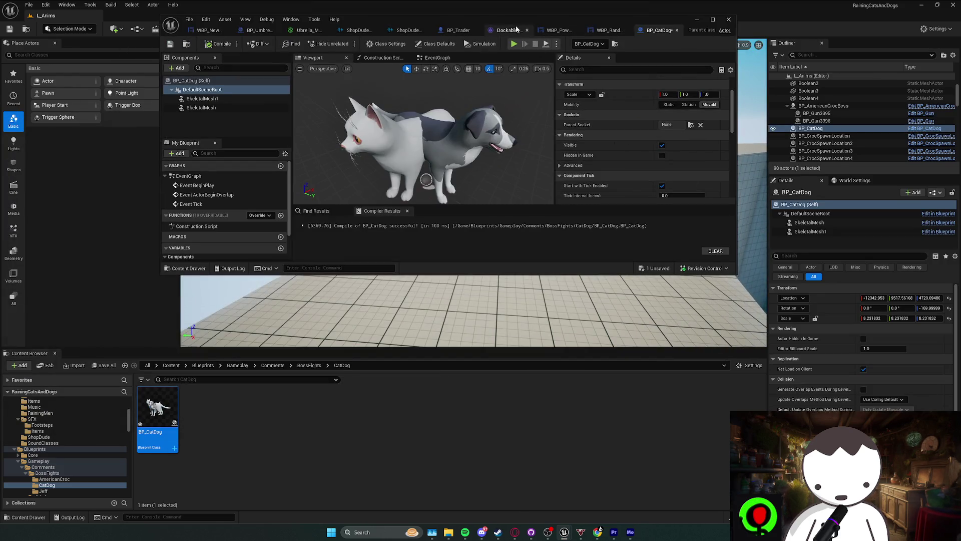
- Maximize the BP_CatDog editor, save all, and rotate the cat mesh to yaw 30°
double_click(490, 20)
key(ctrl+s)
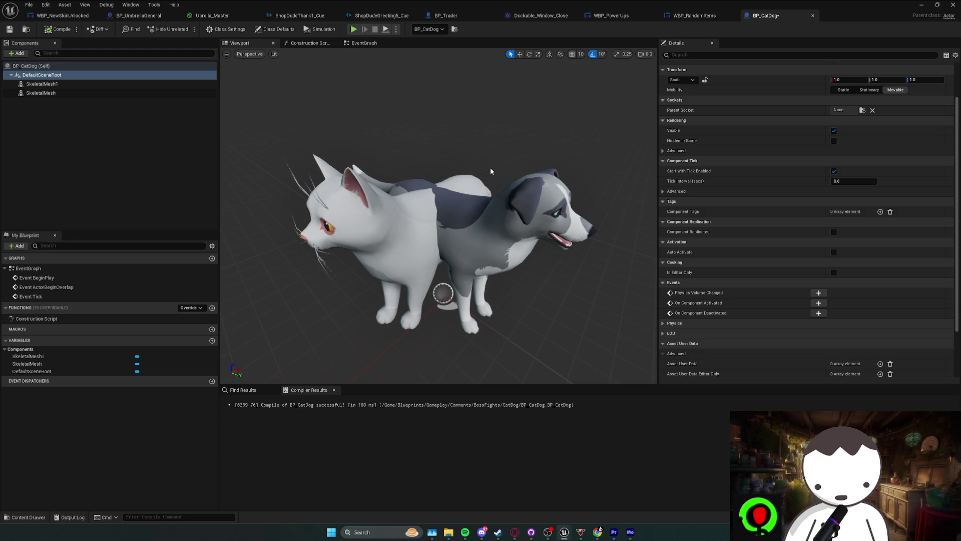
click(420, 280)
key(e)
mouse_move(430, 324)
mouse_down()
mouse_move(446, 325)
mouse_move(439, 307)
mouse_move(491, 300)
mouse_up()
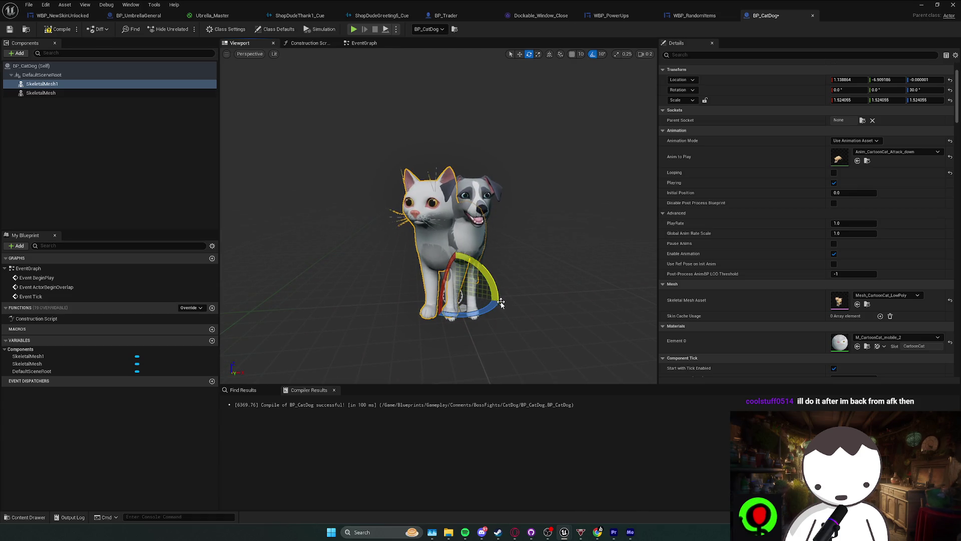
- Give the dog mesh's Element 0 the M_CT_BorderCollie_color_3 material via a 'border' search
drag(450, 350, 448, 346)
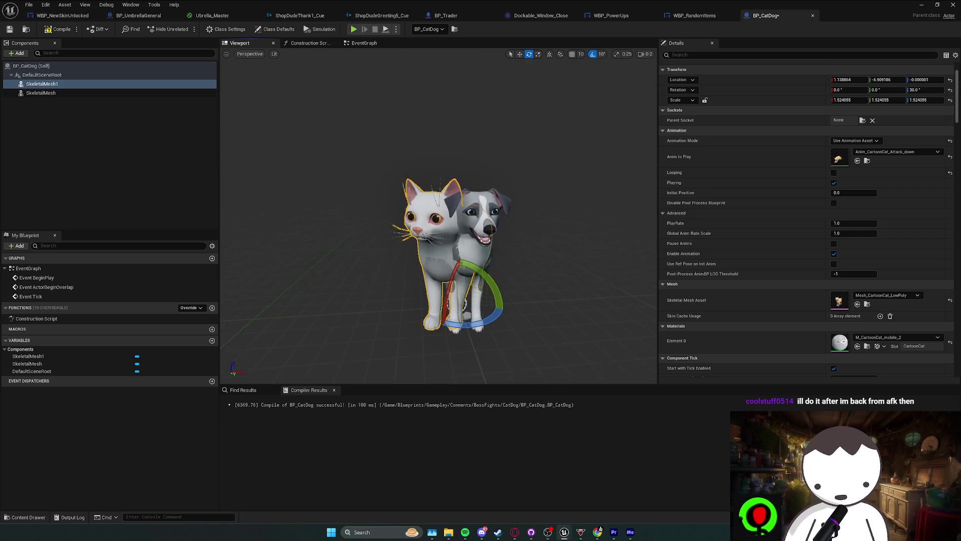
click(436, 224)
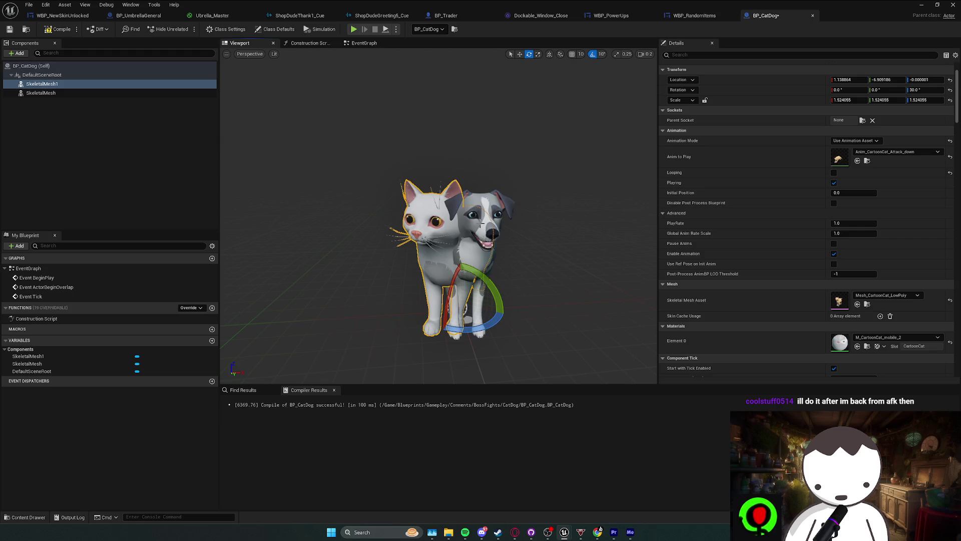
click(480, 225)
click(896, 336)
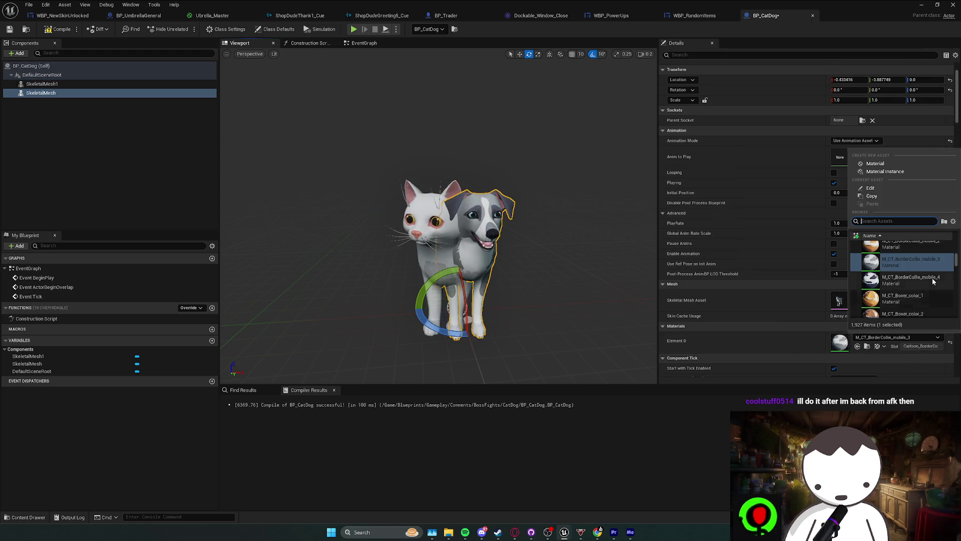
scroll(932, 278, up, 2)
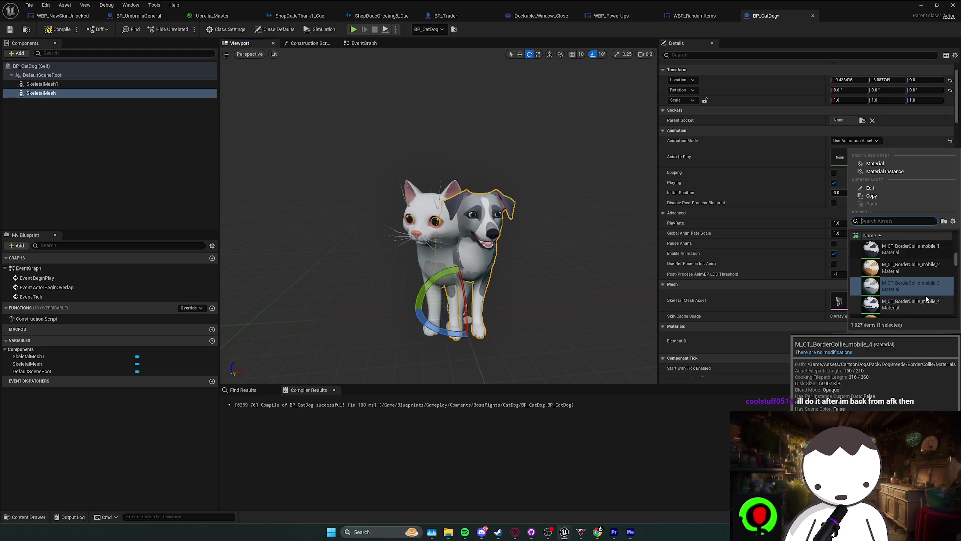
scroll(926, 297, up, 3)
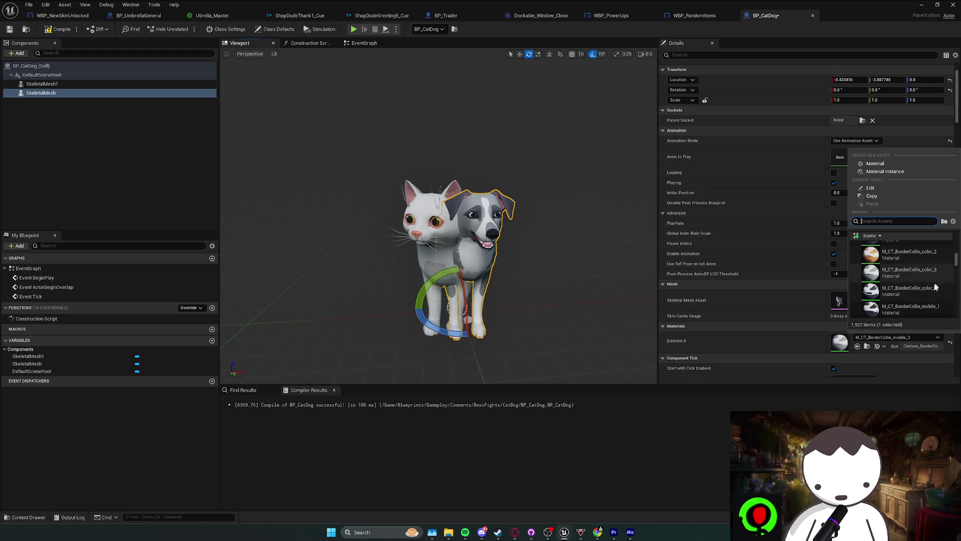
scroll(930, 280, up, 3)
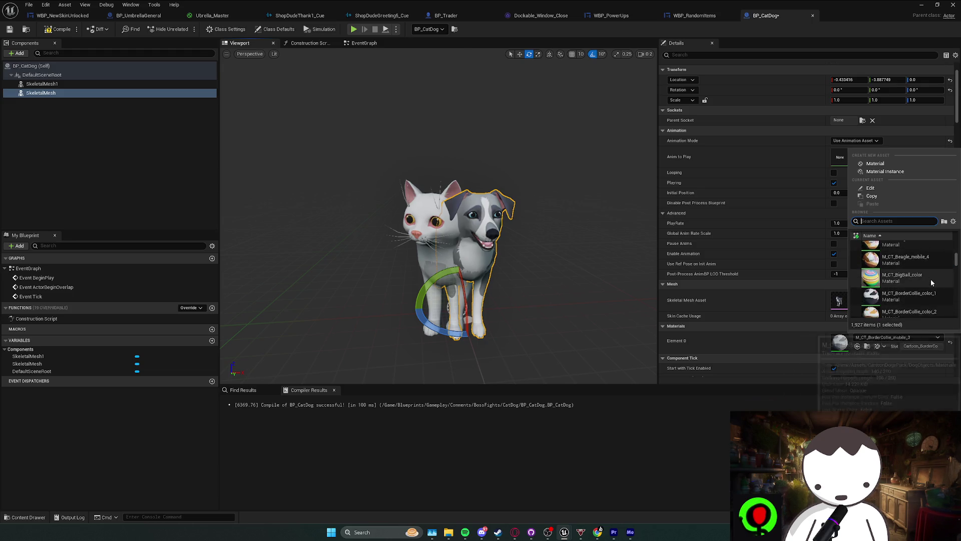
scroll(924, 291, up, 2)
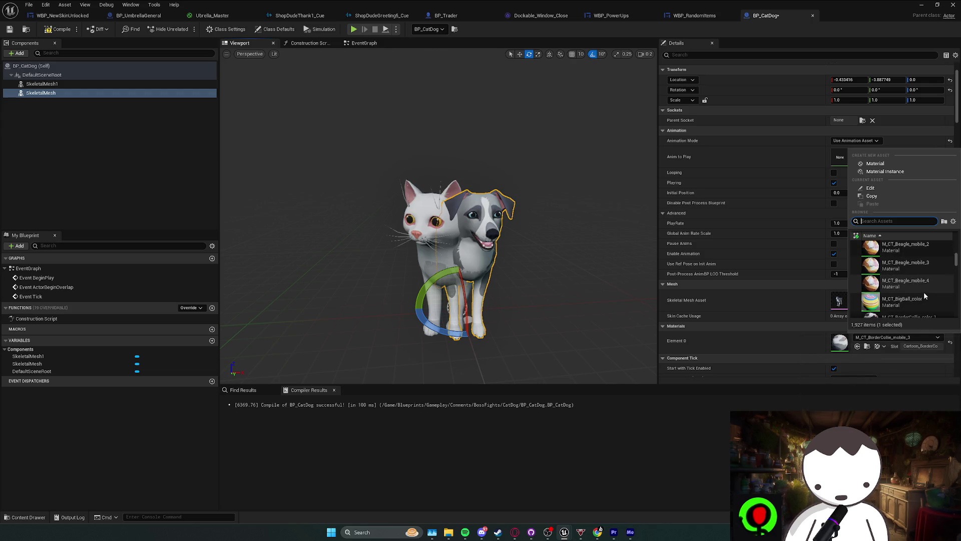
text(border)
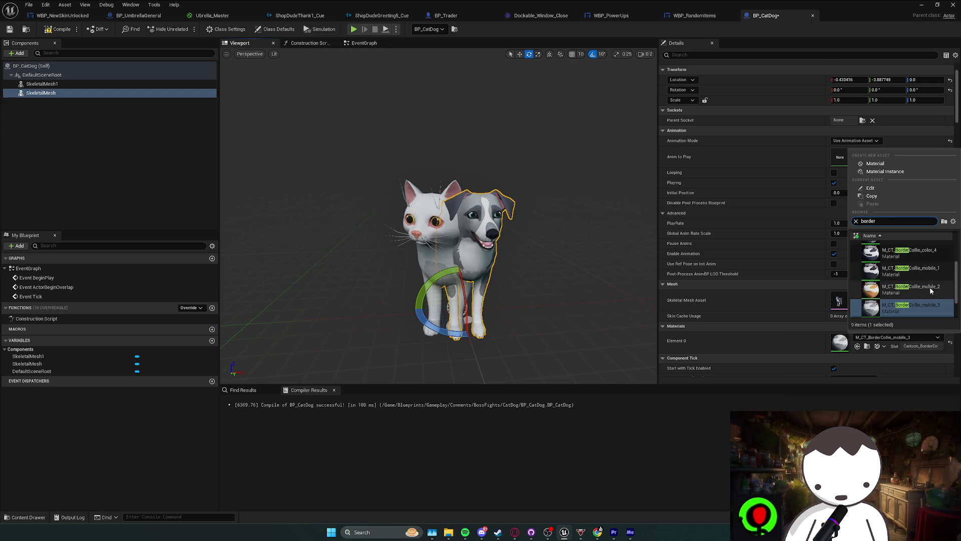
scroll(933, 275, down, 2)
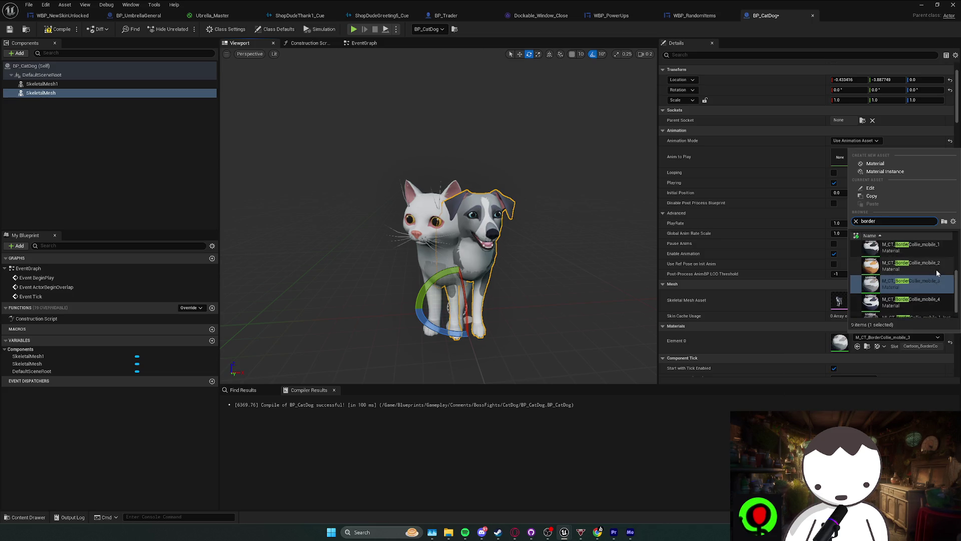
scroll(937, 272, up, 3)
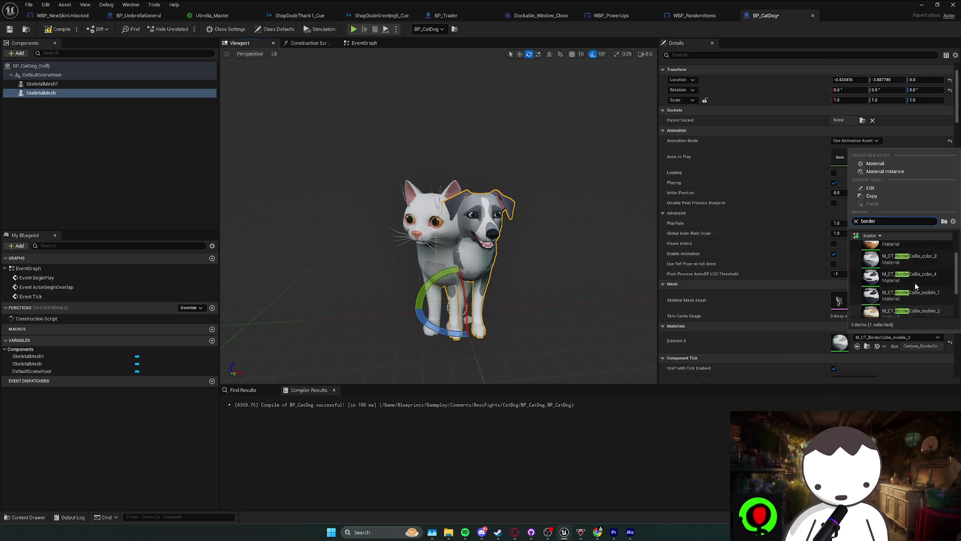
click(912, 286)
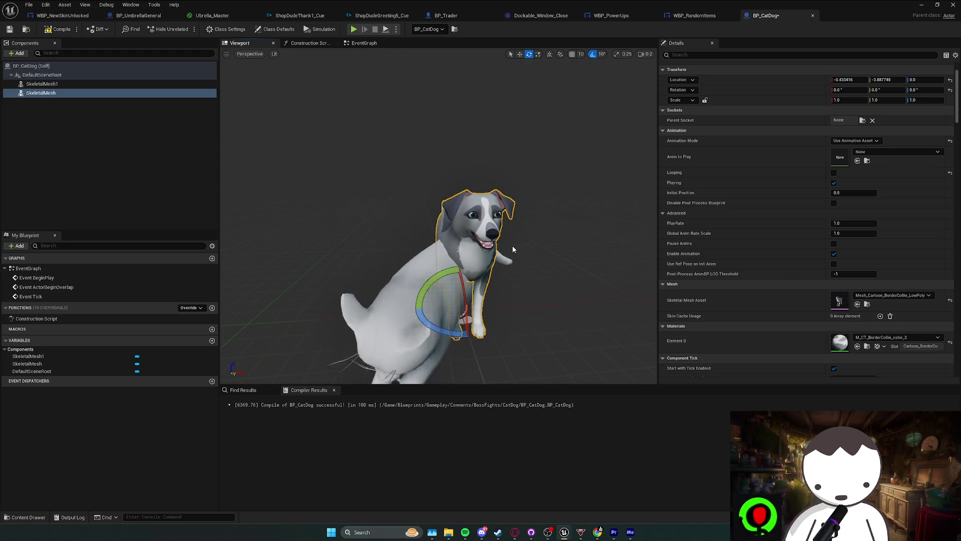
- Undo the dog material back to M_CT_BorderCollie_mobile_3 and compile BP_CatDog
key(f)
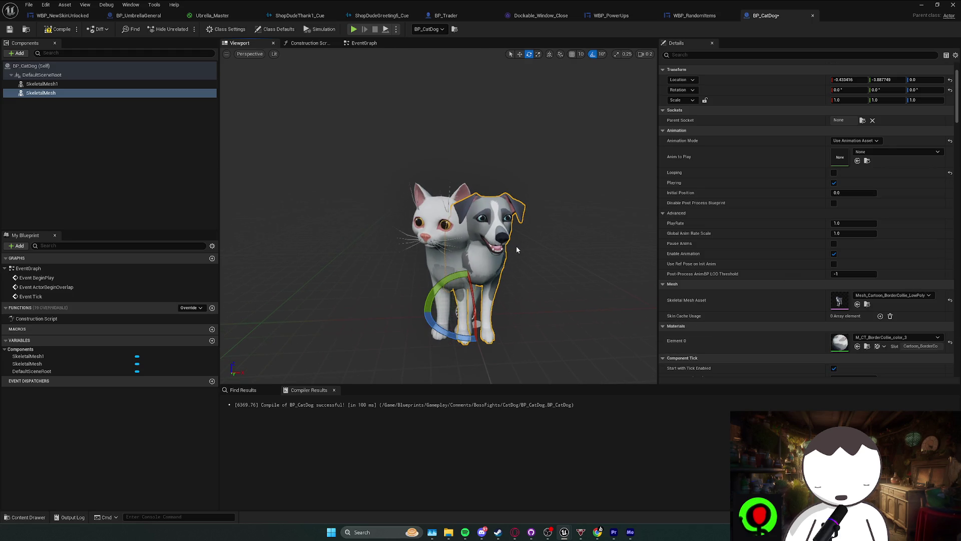
key(ctrl+z)
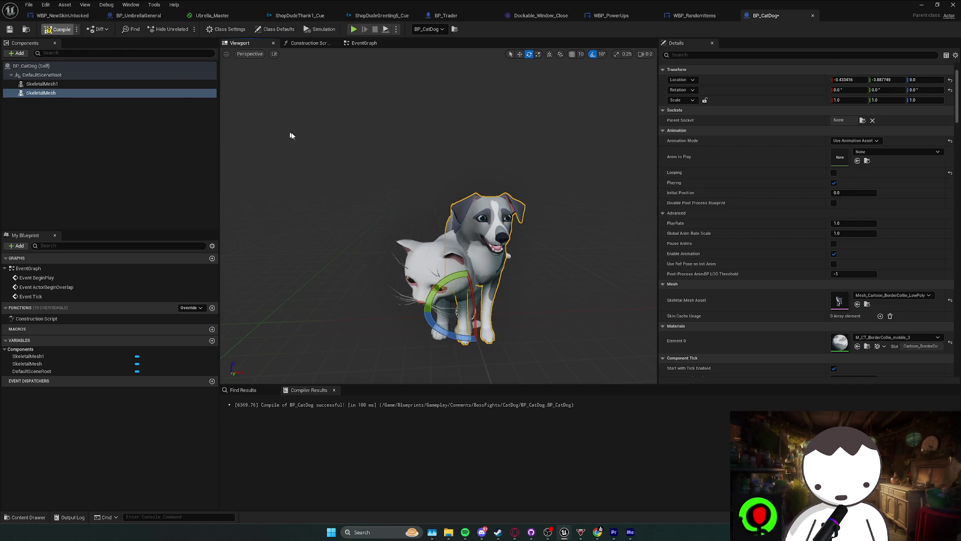
key(ctrl+s)
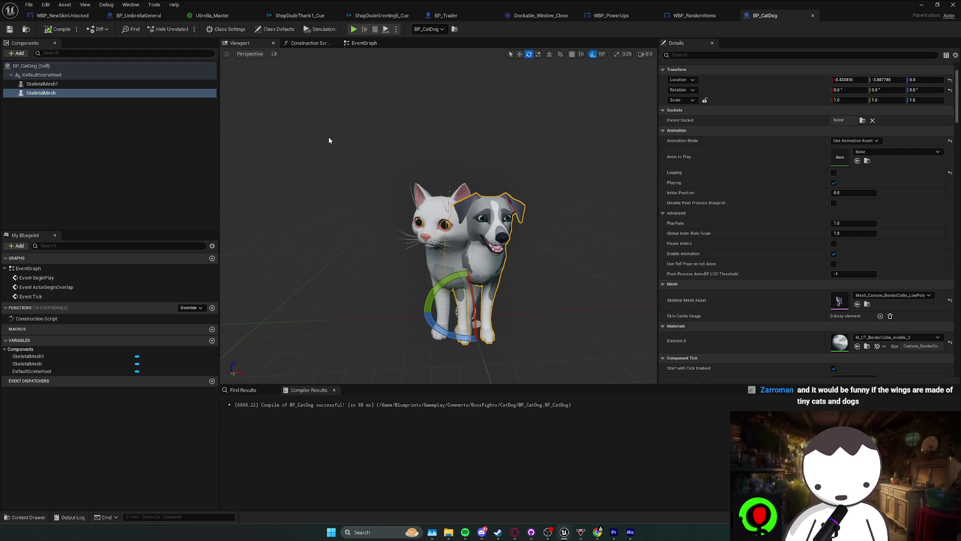
mouse_move(331, 143)
mouse_down()
mouse_move(336, 131)
mouse_move(322, 156)
mouse_up()
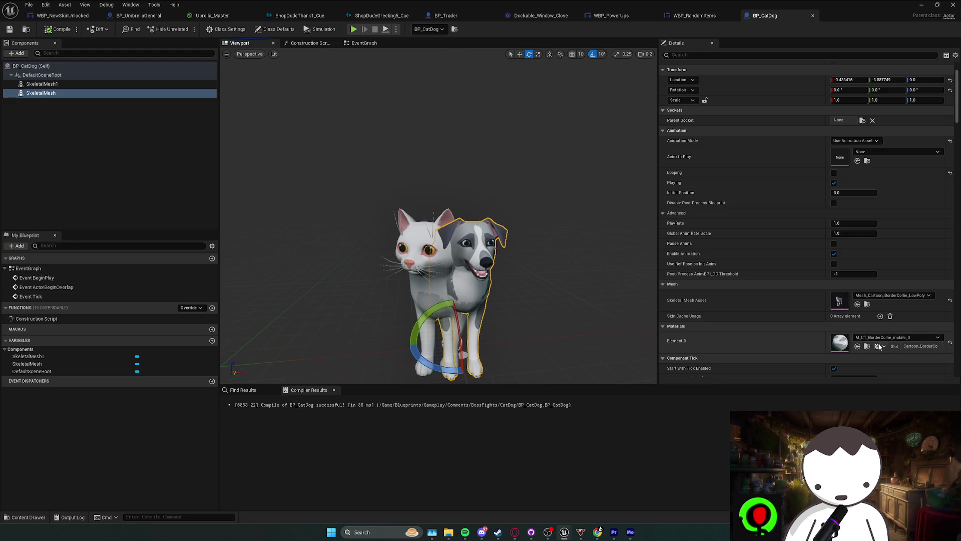
- Close the BP_CatDog blueprint editor to return to the L_Anims level
key(super+Down)
key(super+Down)
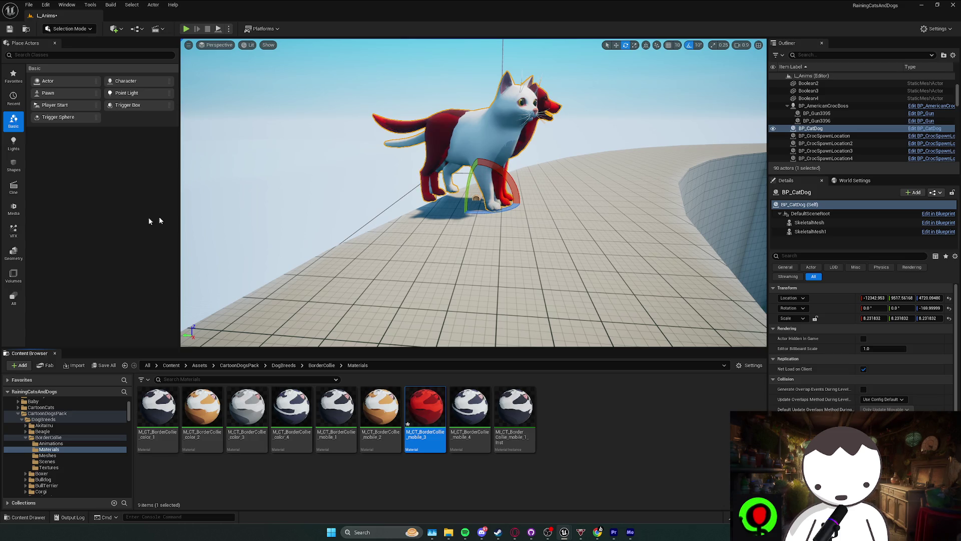
- Swing the level view to the cat-dog and open M_CT_BorderCollie_mobile_3 in the Material Editor
drag(210, 221, 260, 210)
mouse_move(404, 187)
mouse_down()
mouse_move(378, 185)
mouse_move(403, 186)
mouse_up()
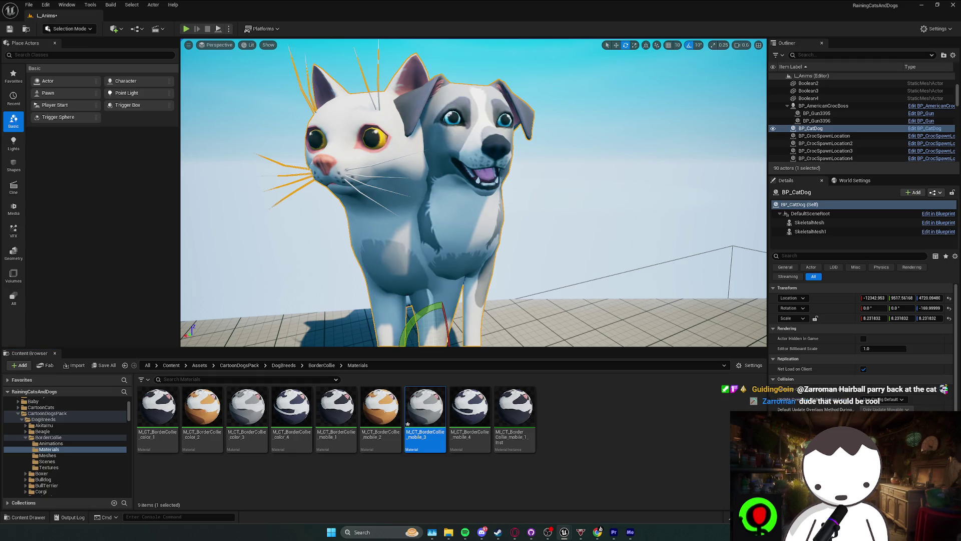
double_click(408, 423)
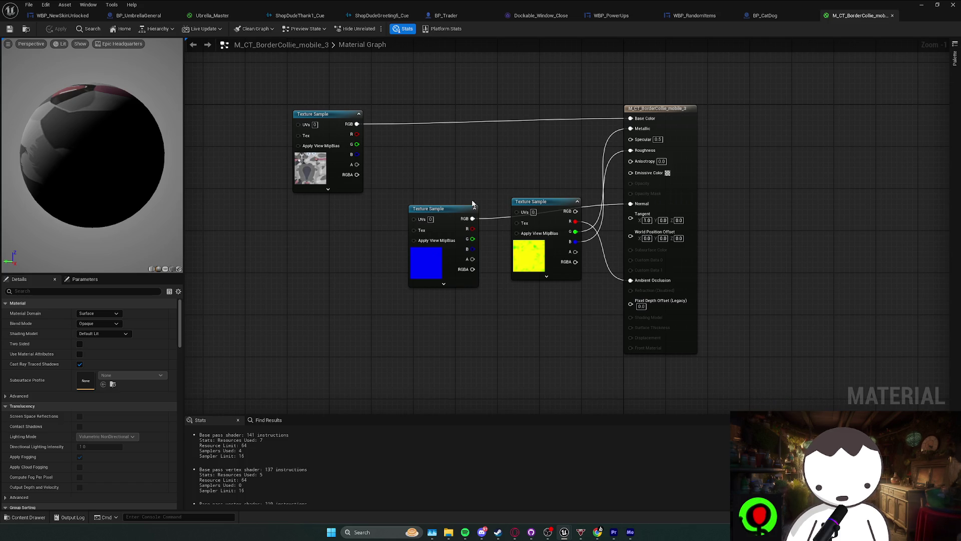
- Line up the blue and yellow Texture Sample nodes beneath the top sample node, then deselect
drag(430, 208, 435, 135)
mouse_move(522, 214)
mouse_down()
mouse_move(497, 260)
mouse_move(470, 274)
mouse_move(398, 273)
mouse_up()
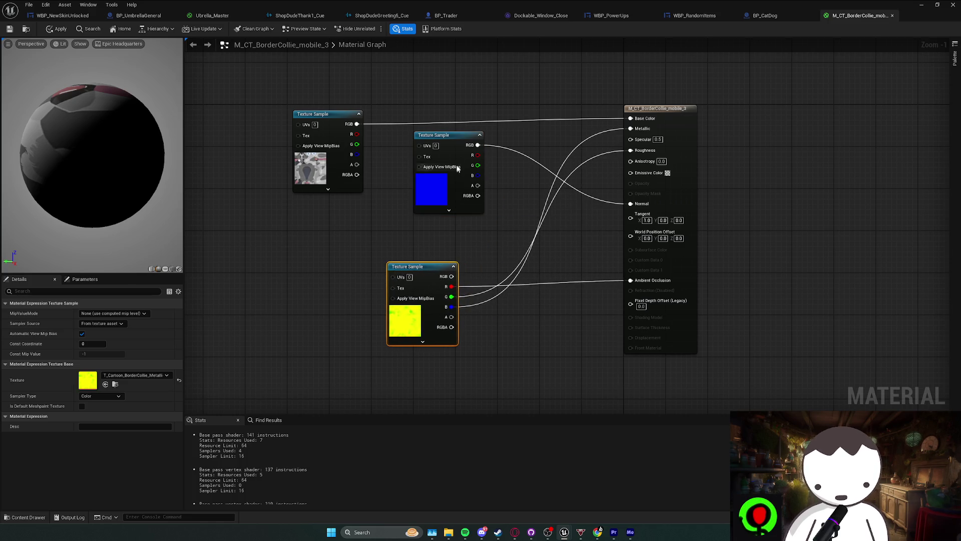
drag(419, 176, 398, 231)
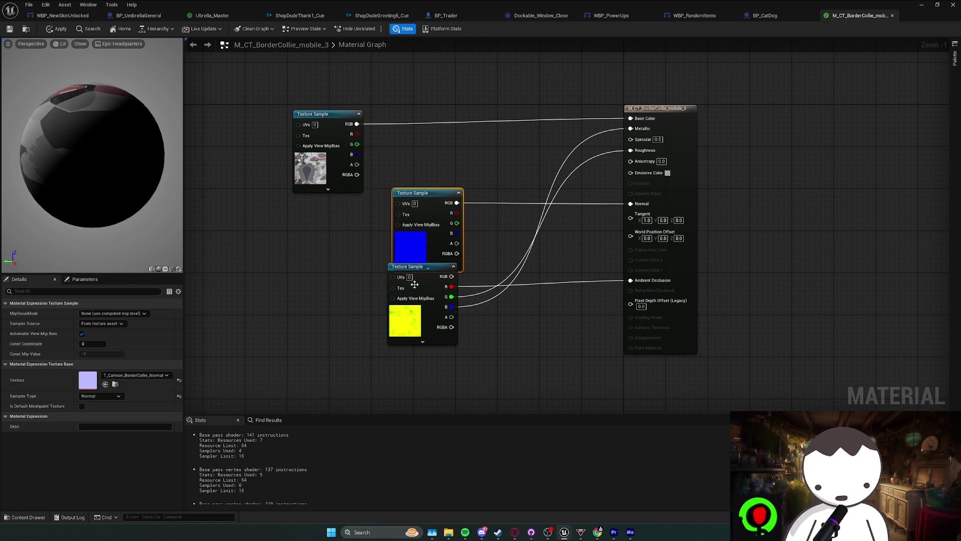
drag(401, 288, 405, 298)
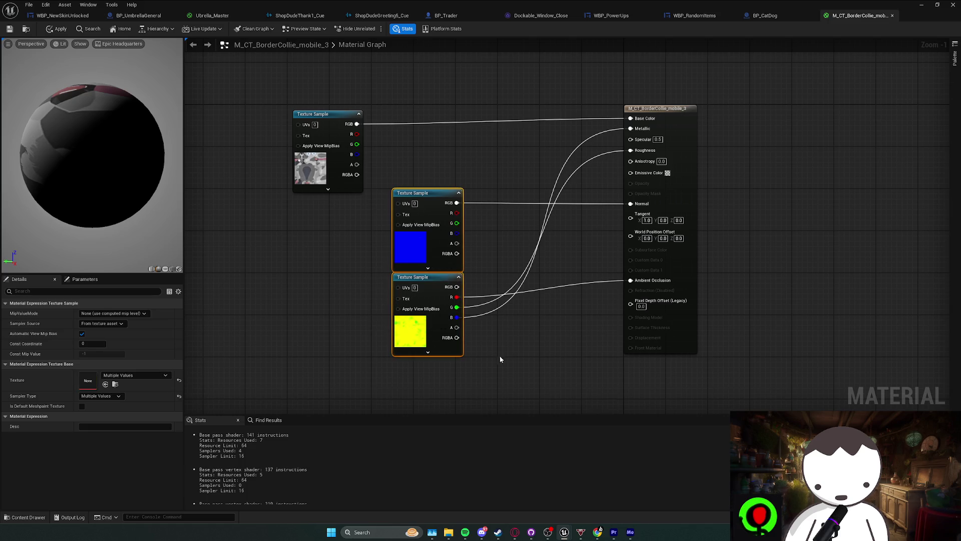
drag(488, 345, 373, 290)
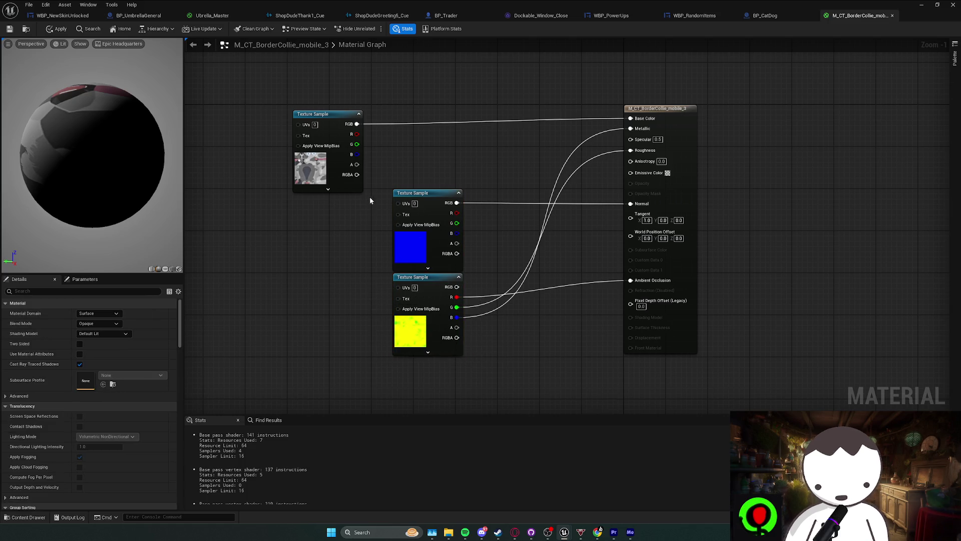
mouse_move(444, 274)
mouse_down()
mouse_move(498, 383)
mouse_move(427, 274)
mouse_move(445, 273)
mouse_up()
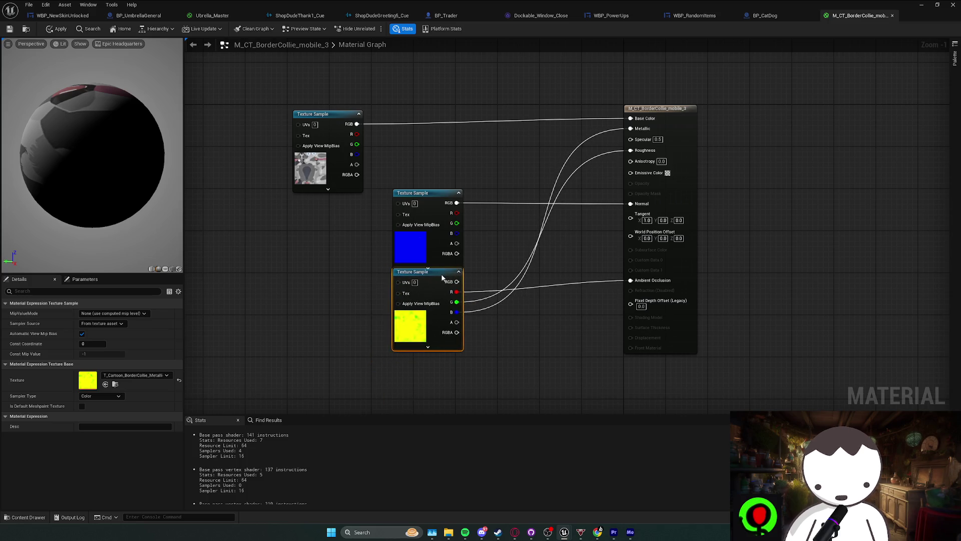
mouse_move(467, 365)
mouse_down()
mouse_move(360, 186)
mouse_move(480, 326)
mouse_move(480, 353)
mouse_up()
drag(422, 198, 322, 198)
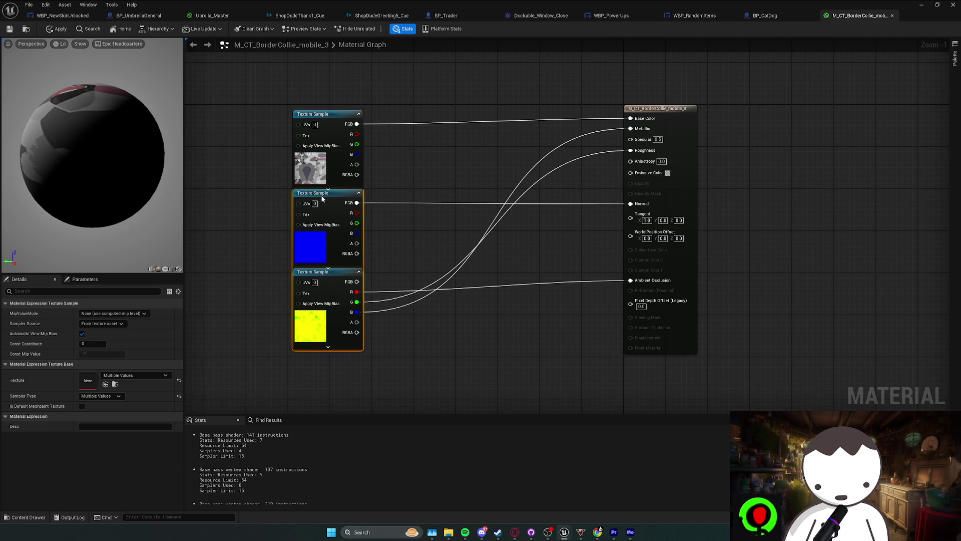
click(393, 209)
drag(398, 226, 386, 288)
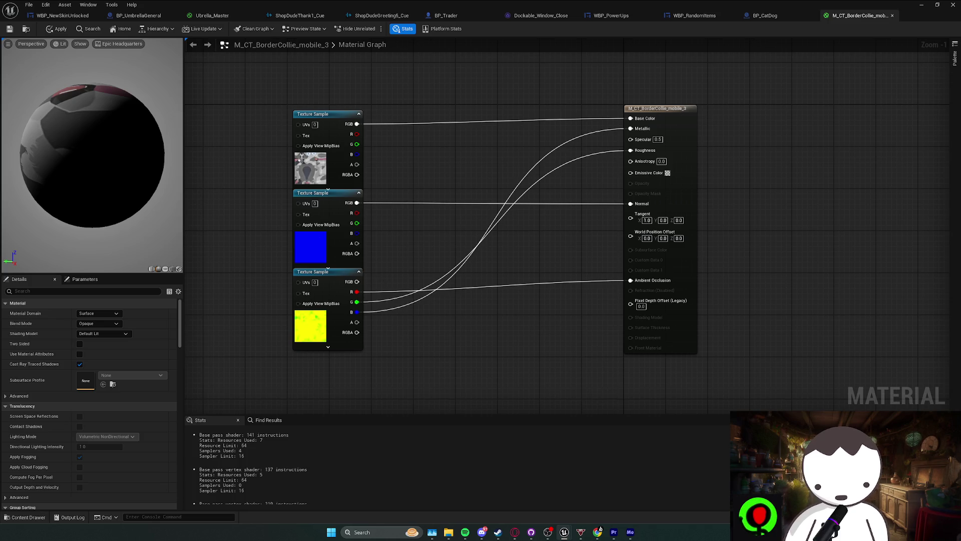
click(599, 531)
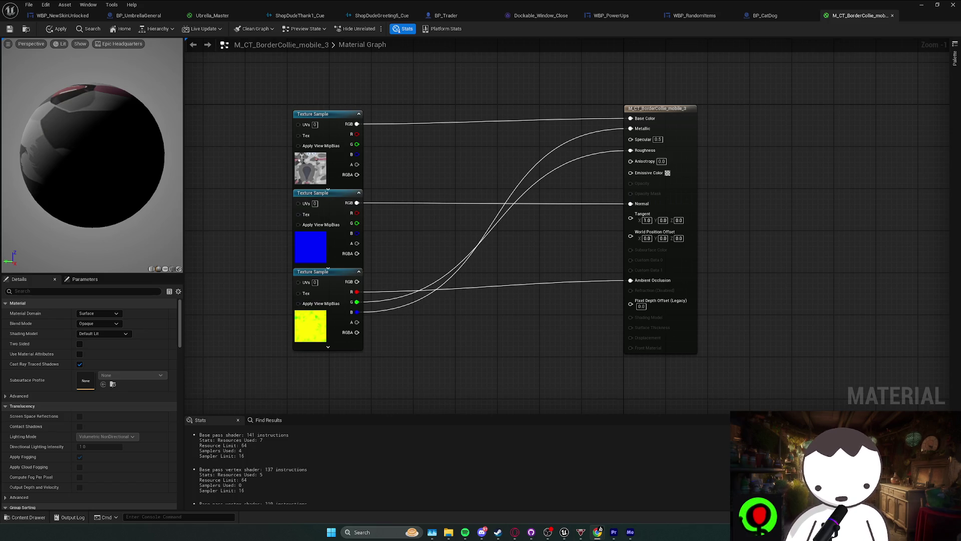
key(alt+Tab)
- Add an italic aside about the defeated pet alligator and cat-dog devil to Jeff cutscene 4
click(138, 8)
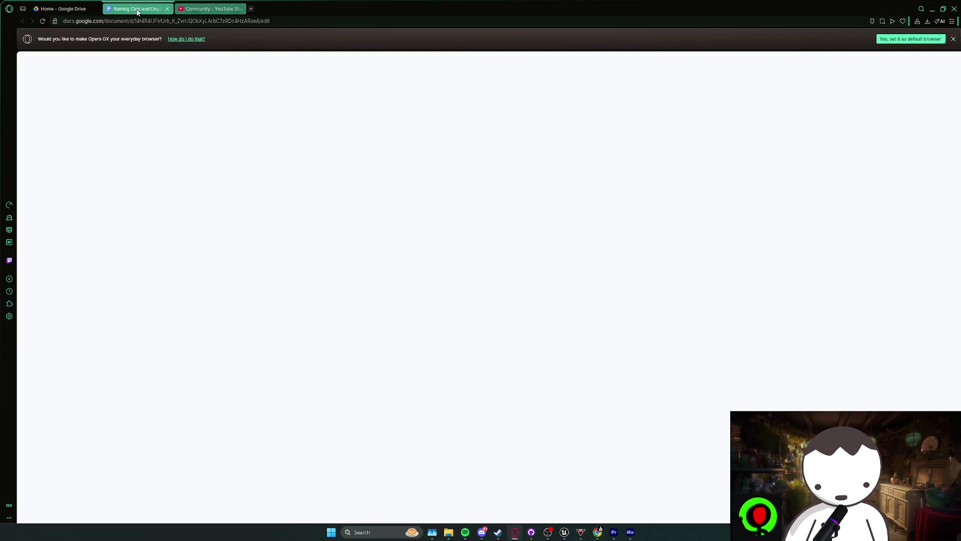
scroll(481, 320, down, 20)
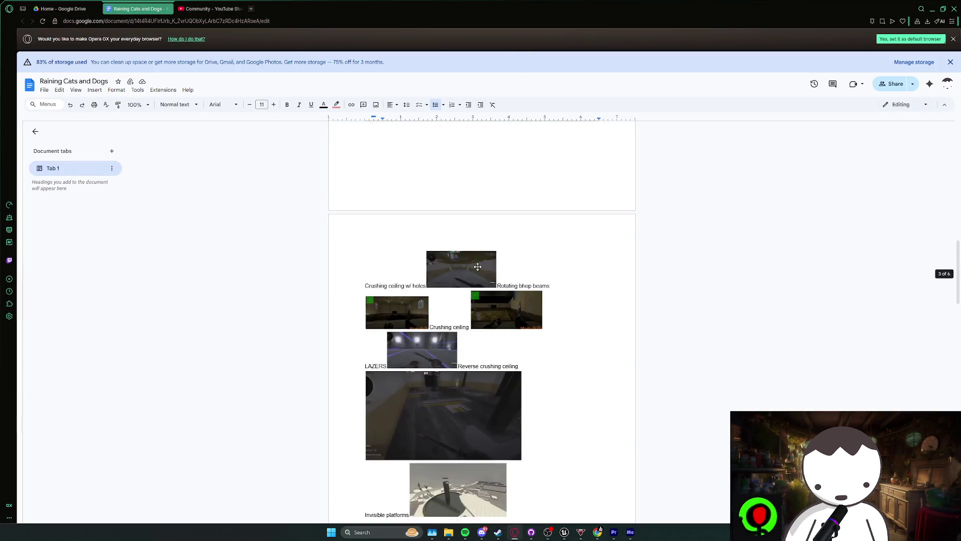
scroll(464, 278, up, 3)
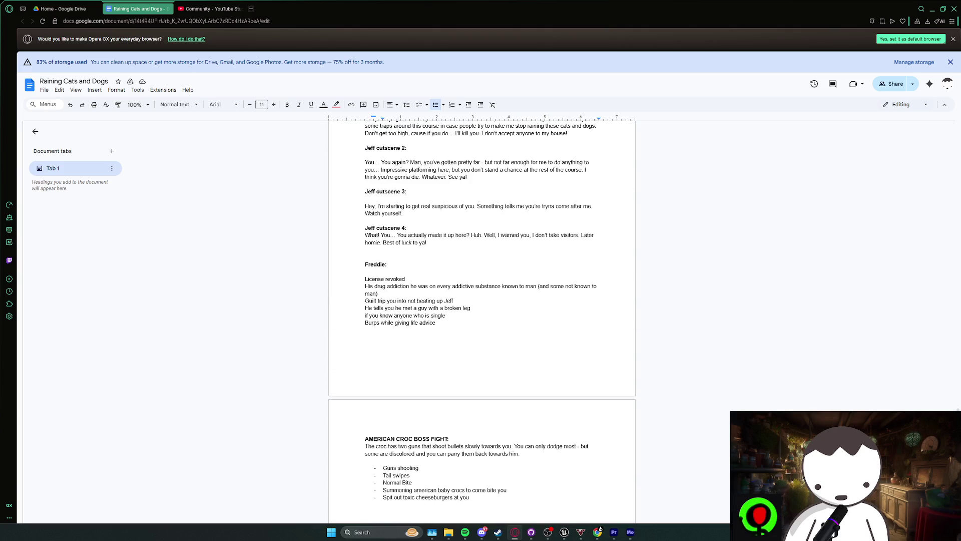
click(427, 317)
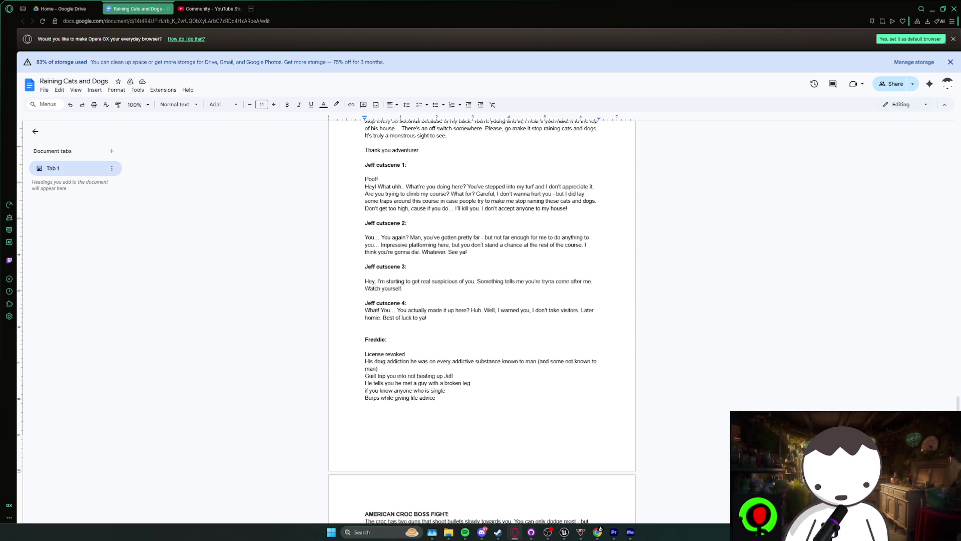
scroll(480, 321, down, 1)
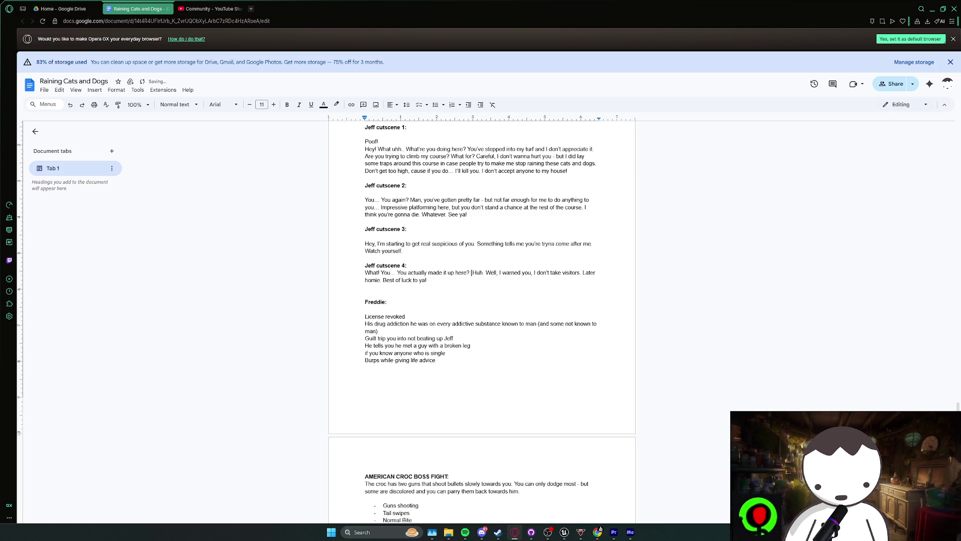
key(ctrl+i)
text(()
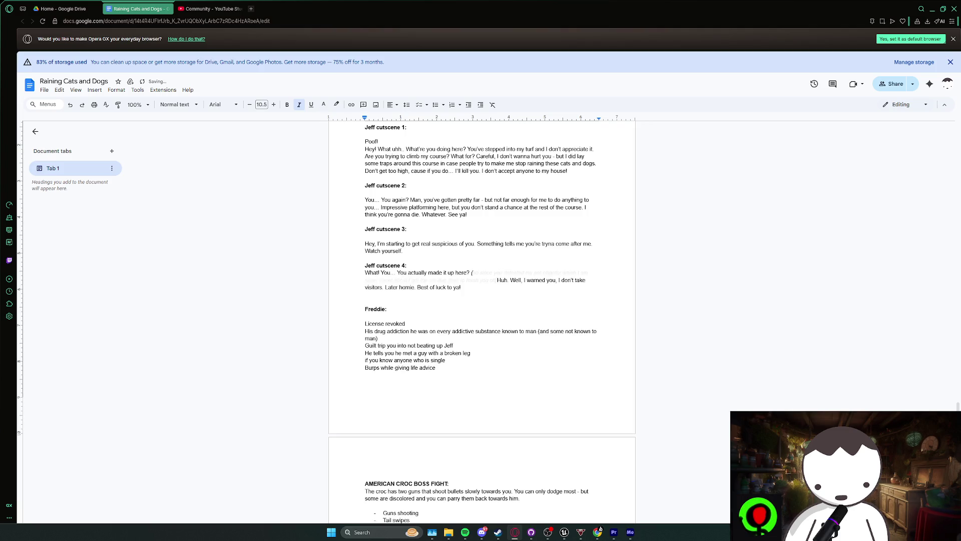
key(Tab)
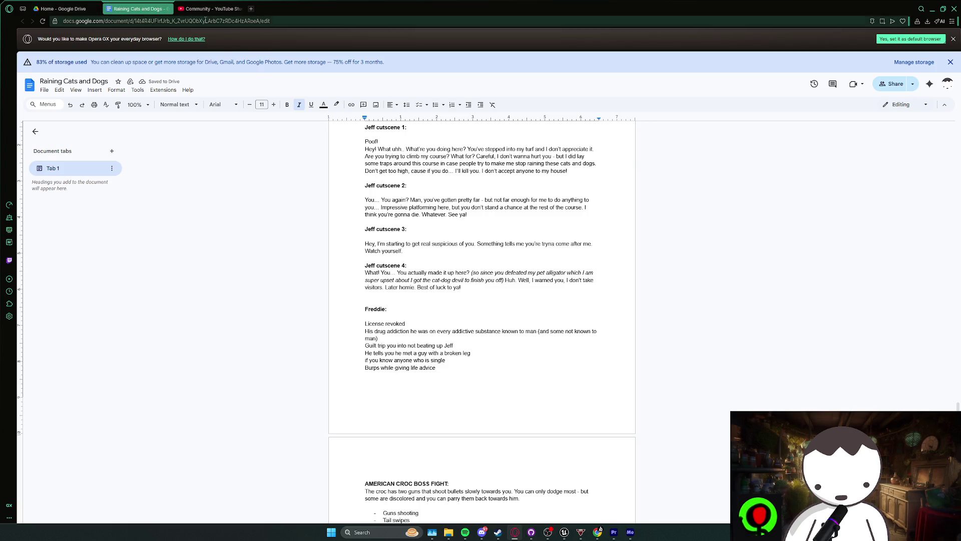
click(225, 10)
- Return to the BP_CatDog blueprint and launch the Epic Games Launcher by searching 'epic'
click(932, 9)
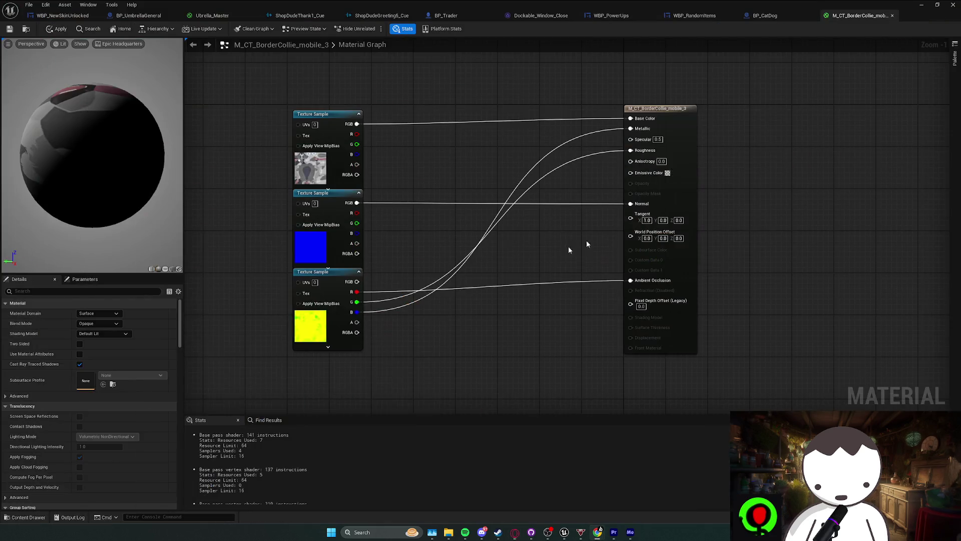
click(765, 15)
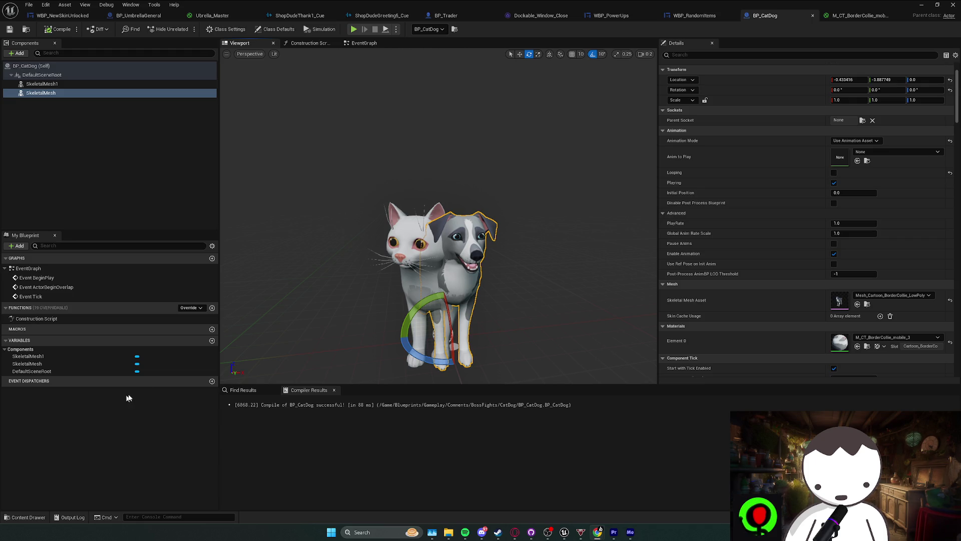
click(371, 536)
text(epic)
key(Return)
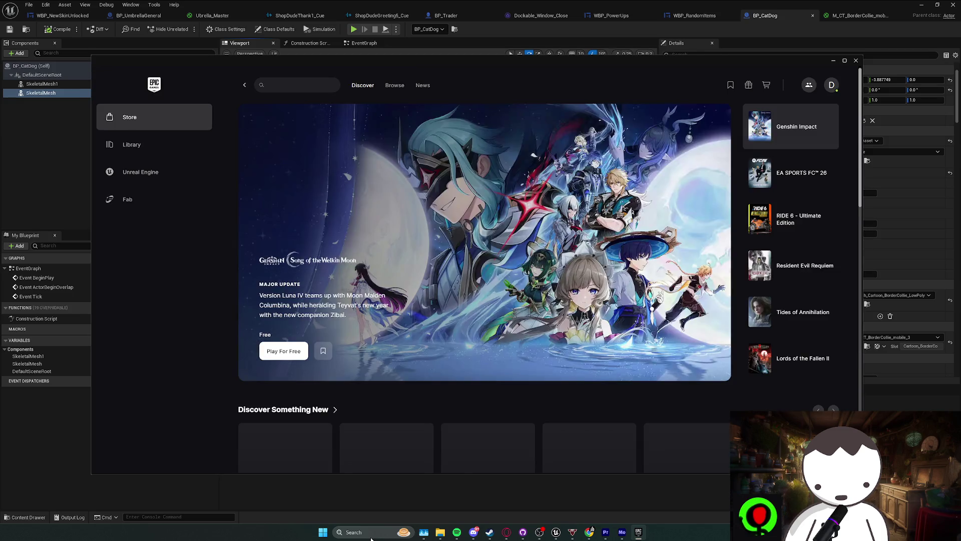
- Open the Library and then the Fab section in the Epic Games Launcher
click(160, 148)
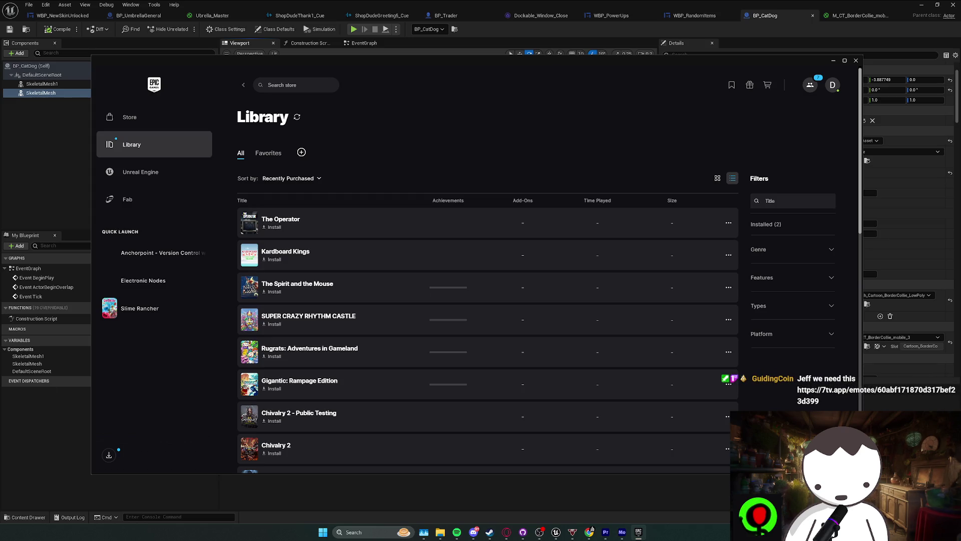
key(alt+Tab)
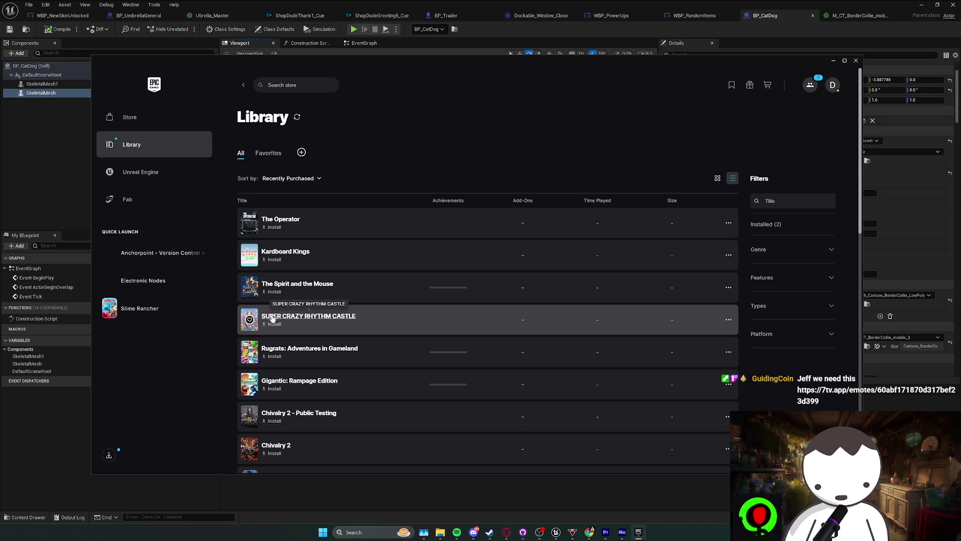
click(129, 206)
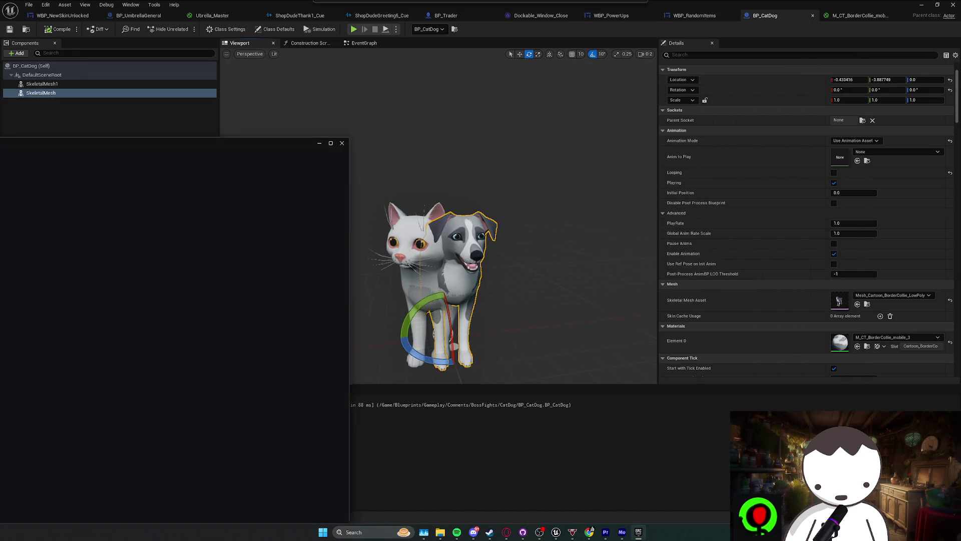
- Watch the Wings asset's YouTube preview, then close its details to see the 'wings' results
click(592, 529)
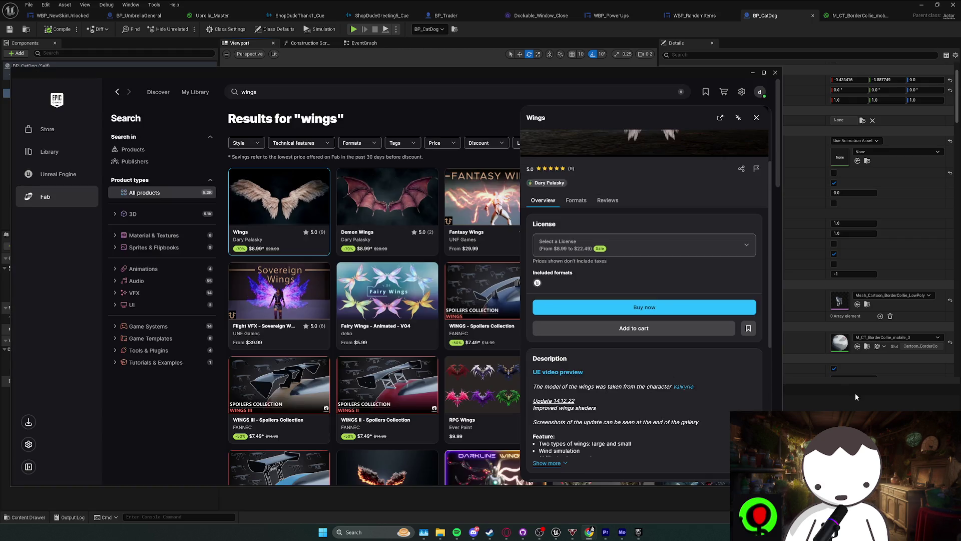
click(558, 371)
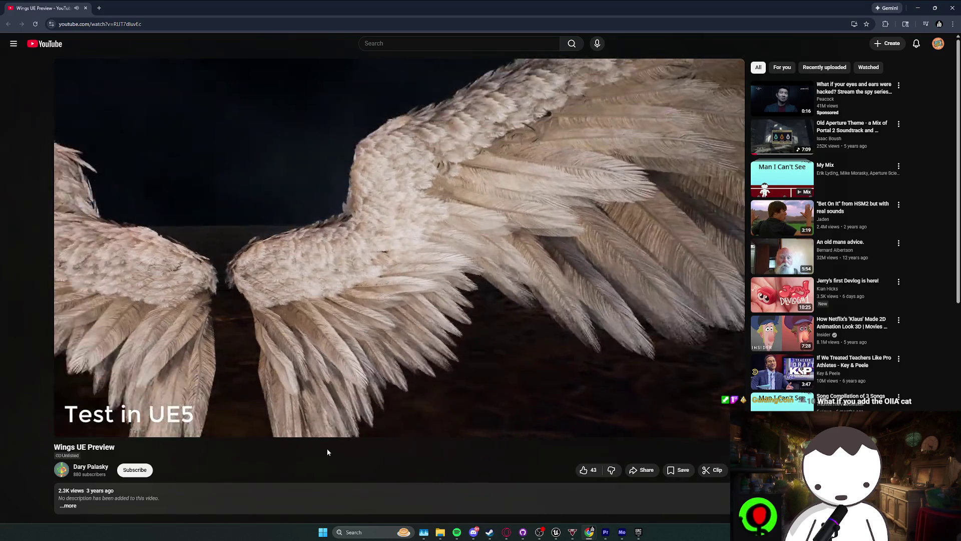
key(alt+Tab)
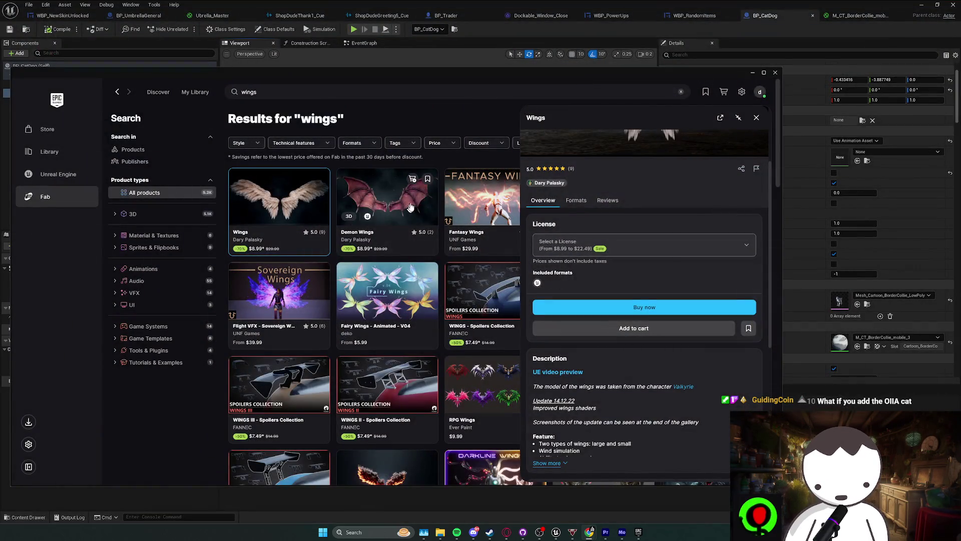
click(756, 118)
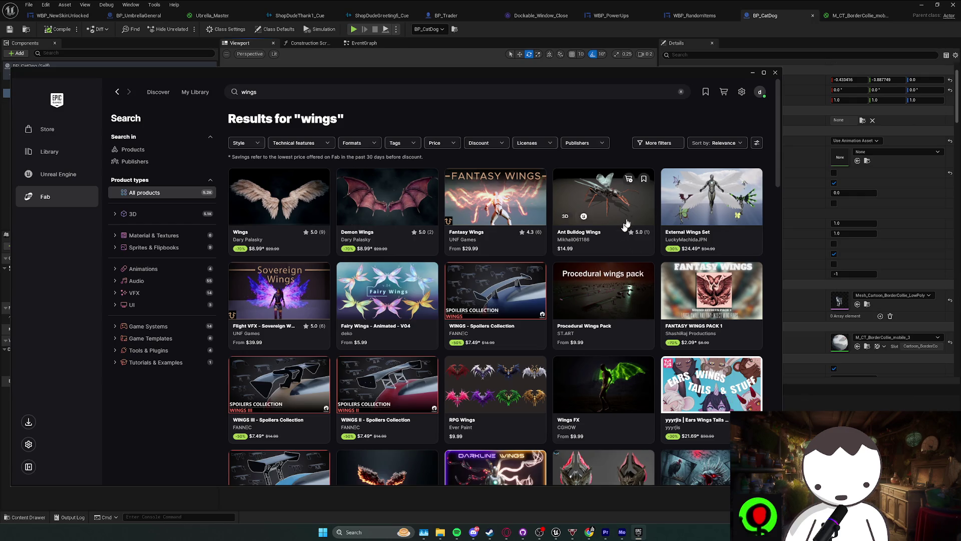
scroll(627, 224, down, 9)
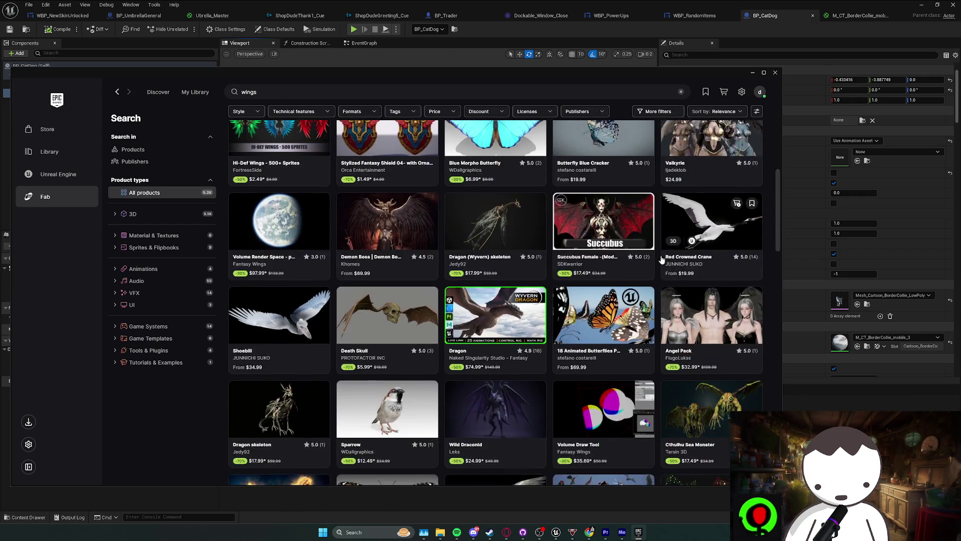
scroll(661, 259, down, 8)
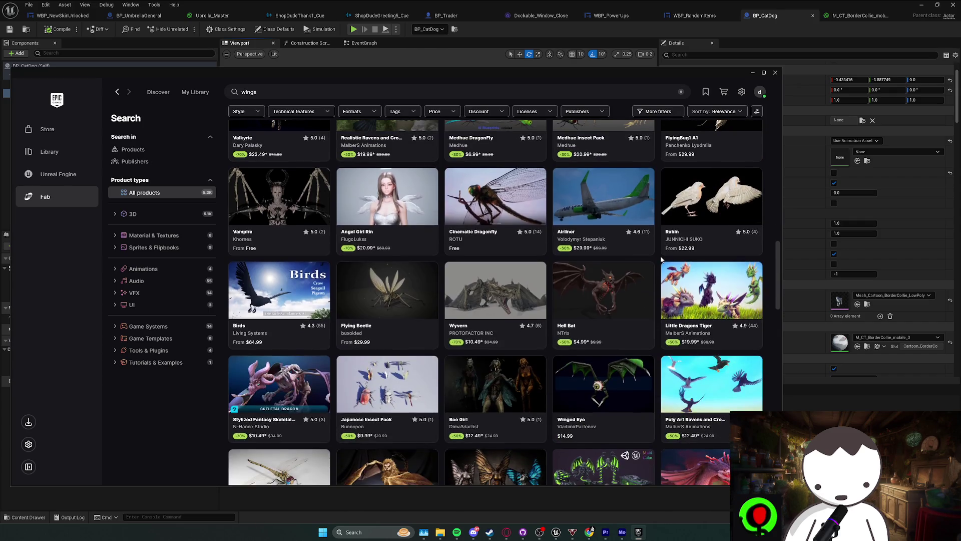
scroll(661, 259, down, 5)
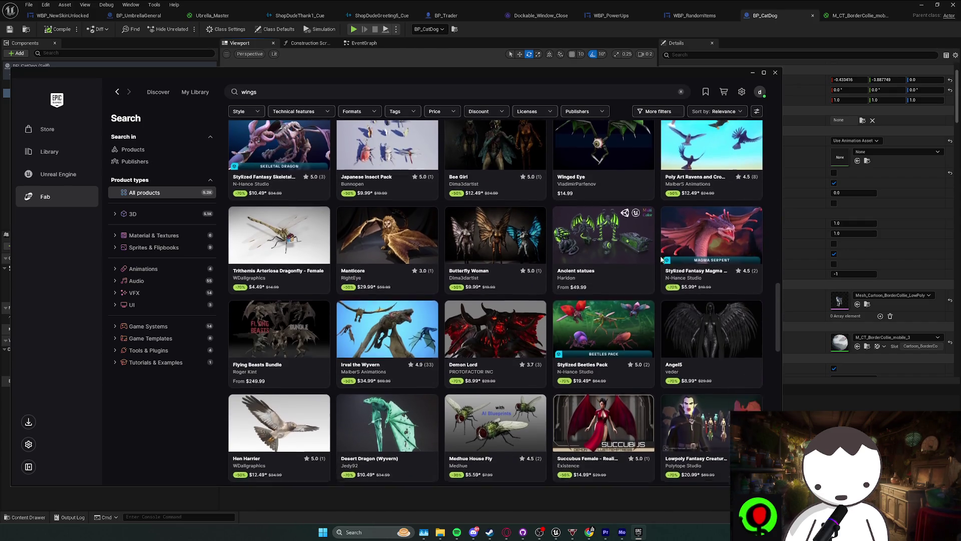
scroll(660, 259, down, 7)
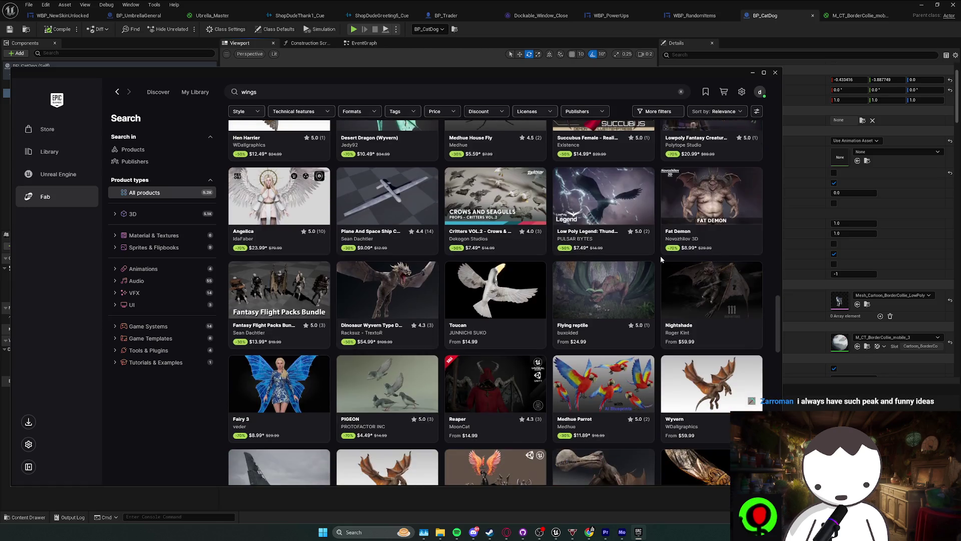
scroll(661, 259, down, 1)
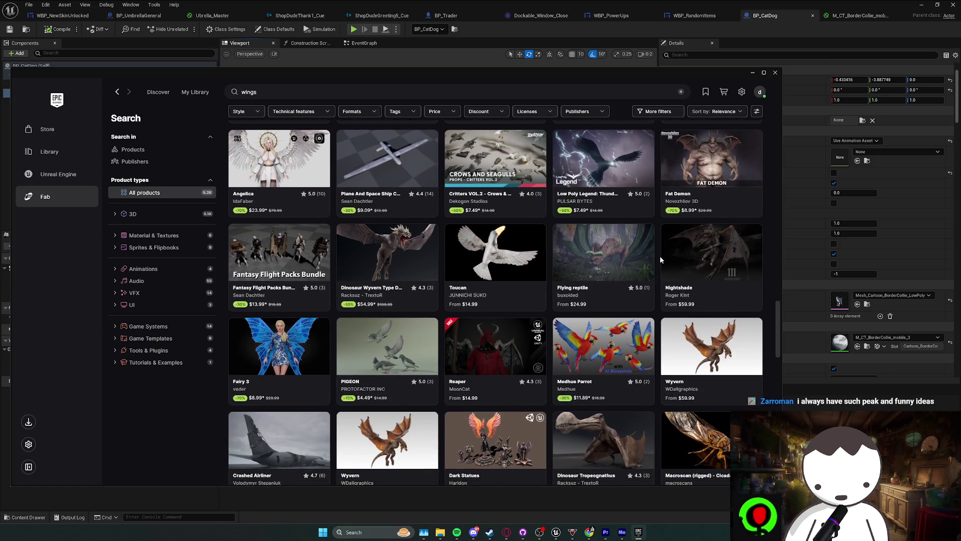
scroll(659, 258, down, 4)
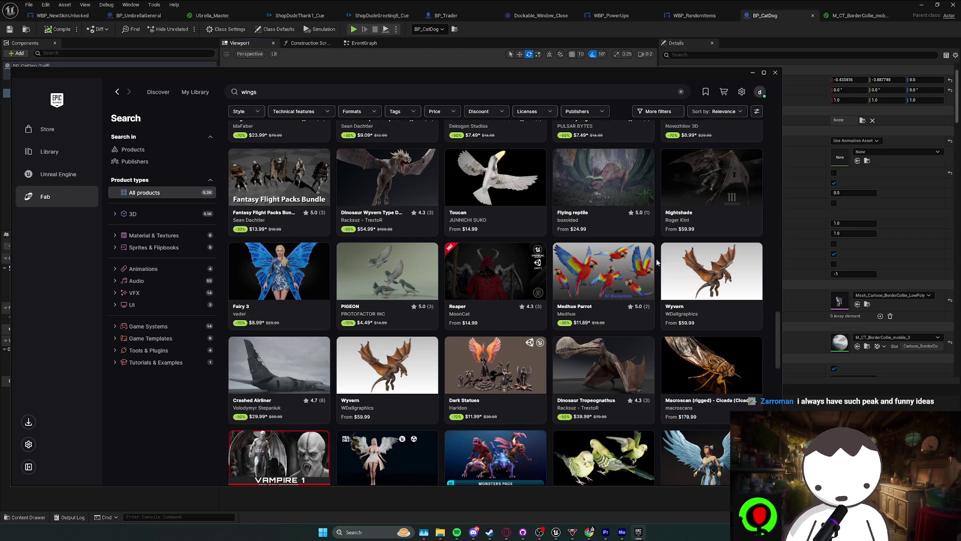
scroll(647, 265, down, 4)
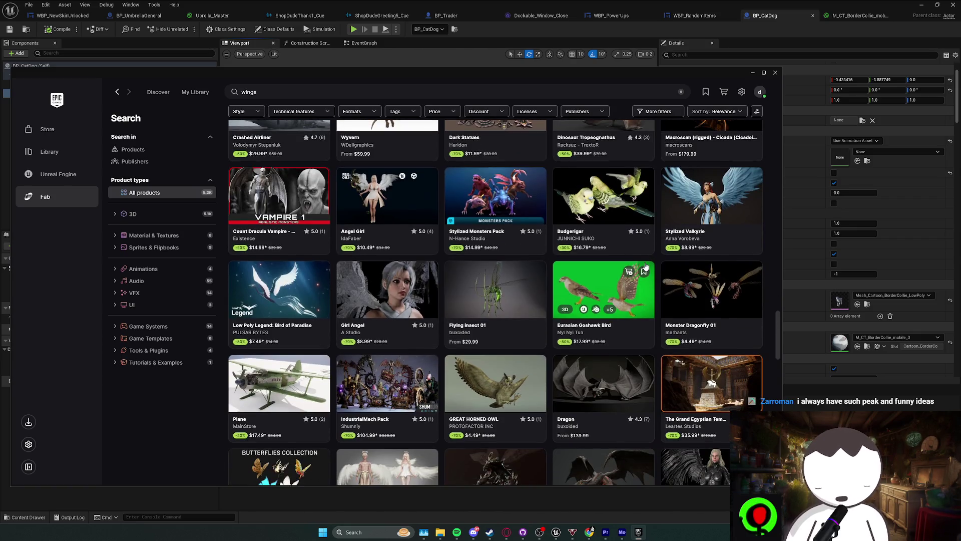
scroll(646, 267, down, 4)
scroll(660, 262, down, 4)
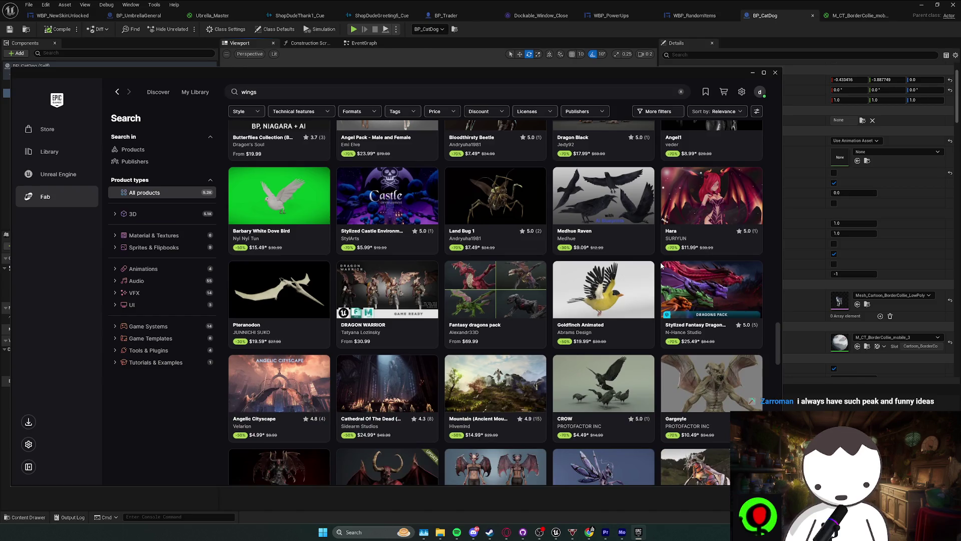
scroll(659, 263, down, 4)
scroll(659, 262, up, 4)
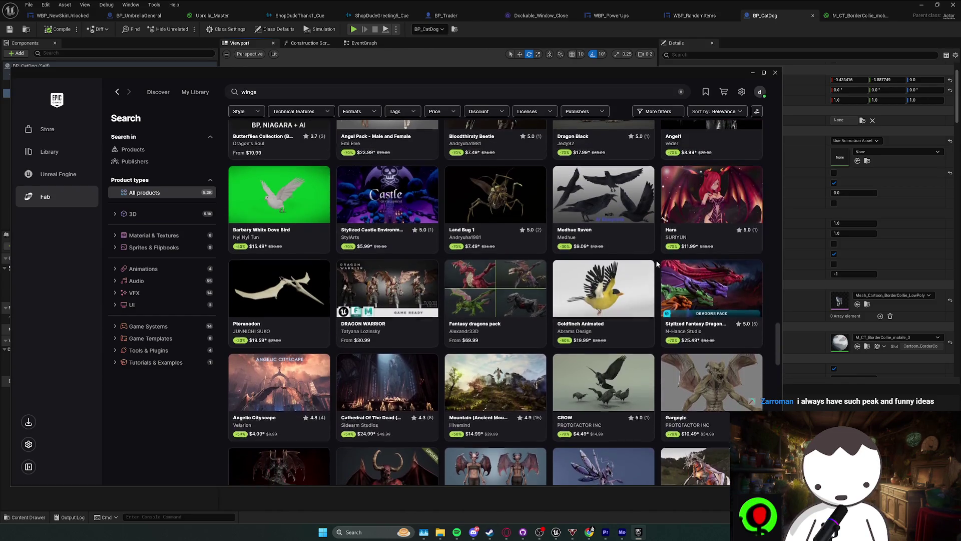
scroll(657, 263, down, 7)
scroll(655, 261, down, 5)
scroll(655, 260, up, 4)
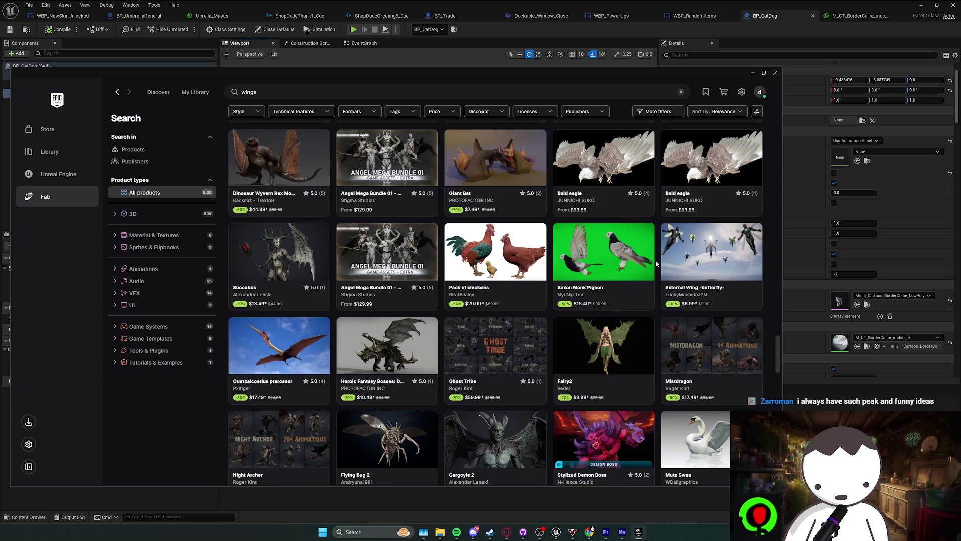
scroll(656, 261, down, 8)
scroll(655, 263, down, 20)
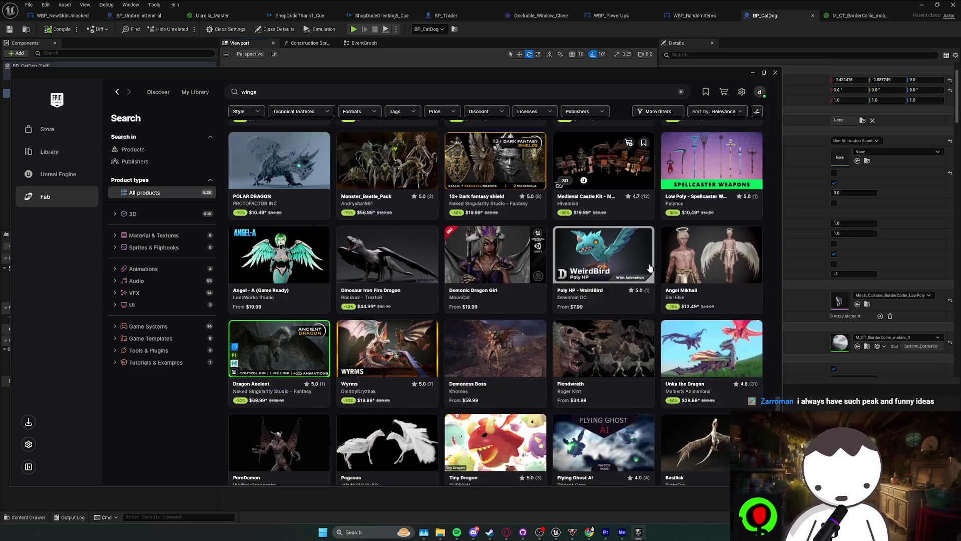
scroll(655, 278, down, 4)
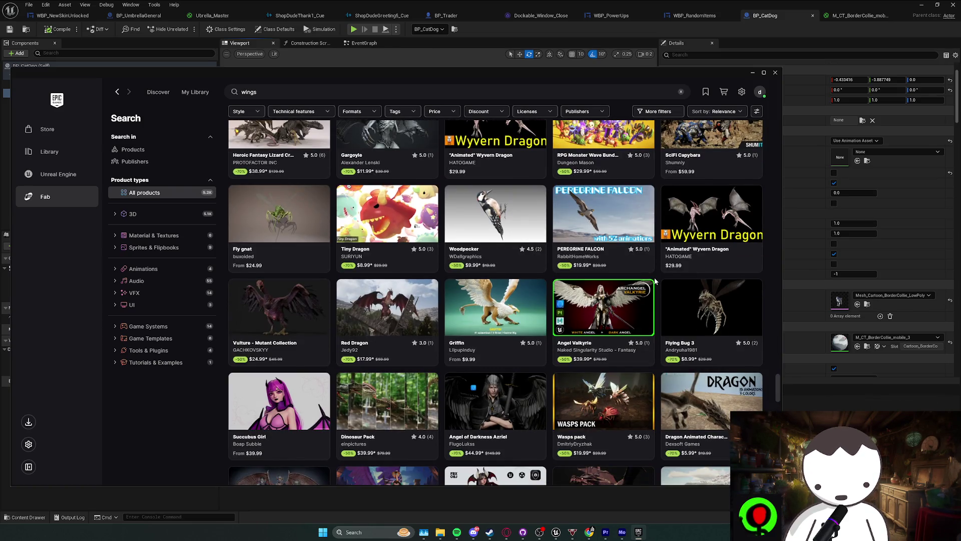
scroll(654, 280, down, 12)
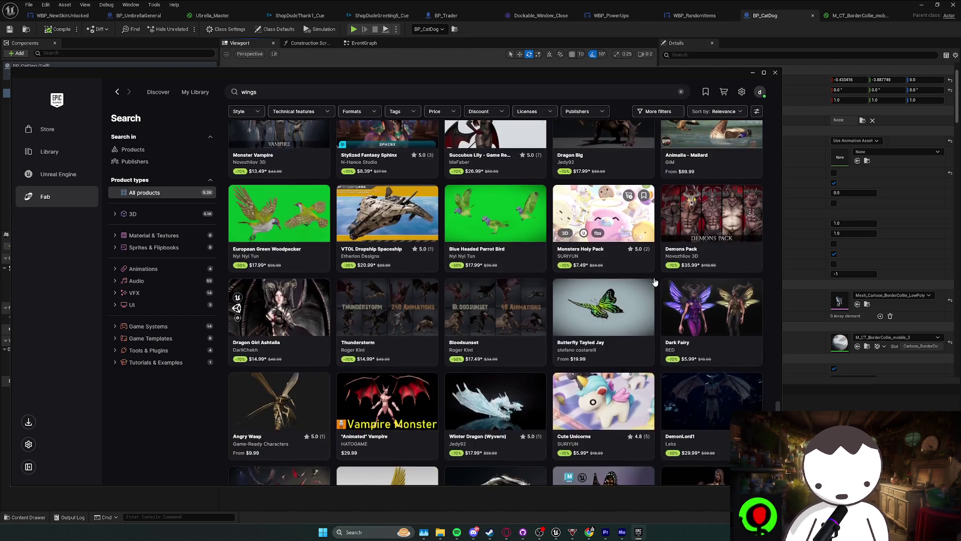
scroll(653, 281, down, 6)
scroll(656, 269, up, 20)
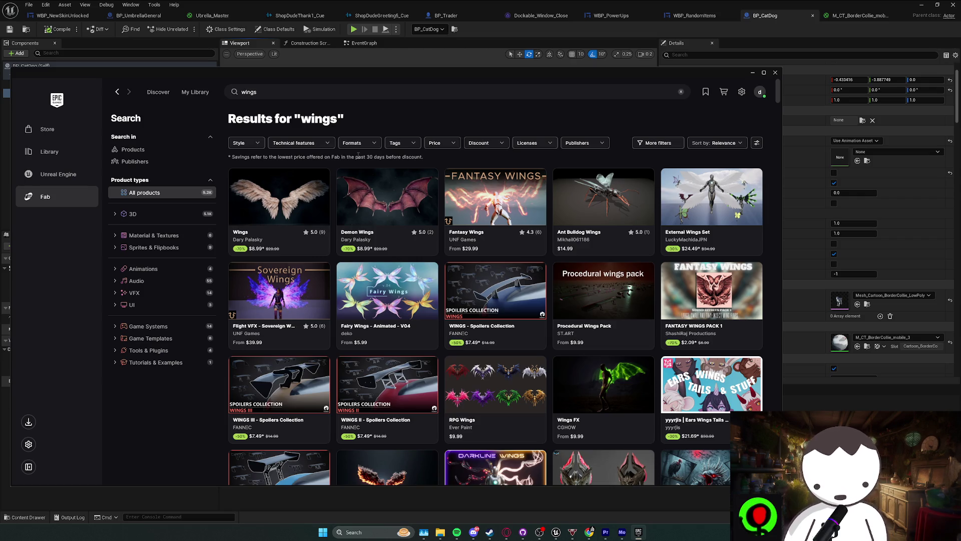
- Look through the tag and price filter options on the 'wings' results
scroll(530, 274, down, 3)
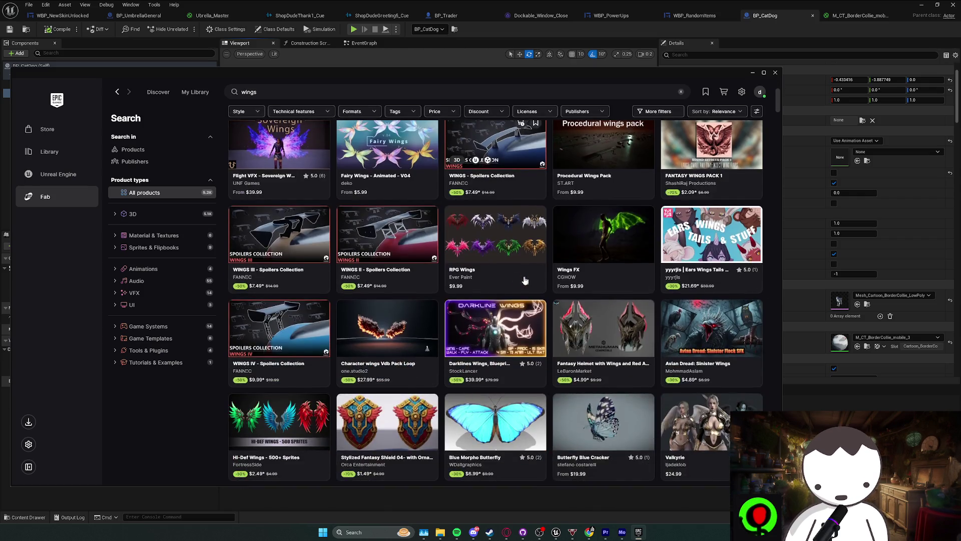
scroll(530, 274, up, 3)
click(435, 143)
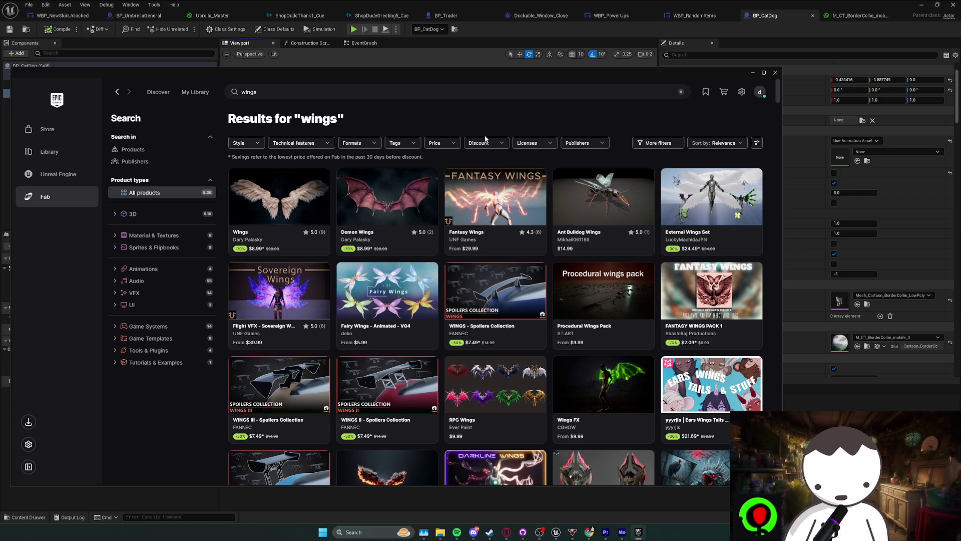
click(506, 132)
click(411, 145)
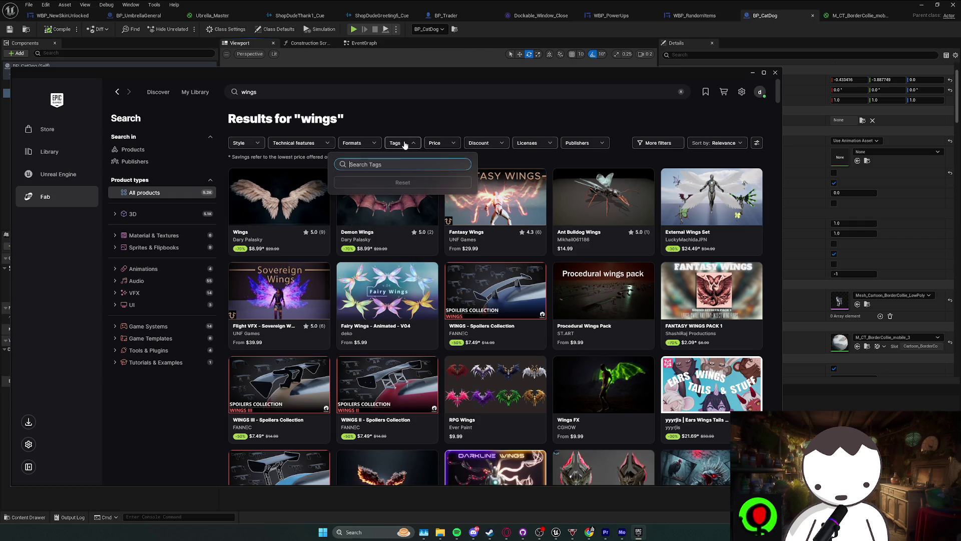
click(407, 126)
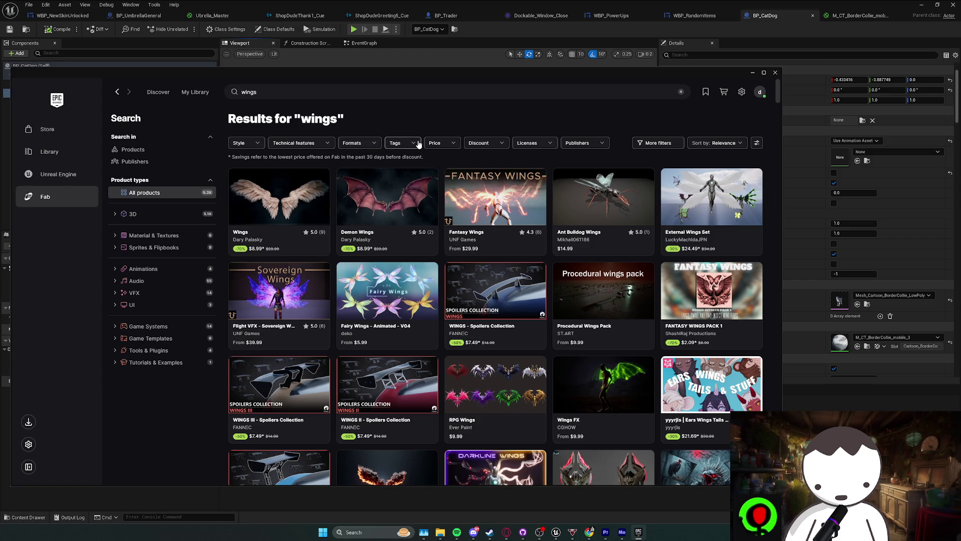
click(440, 143)
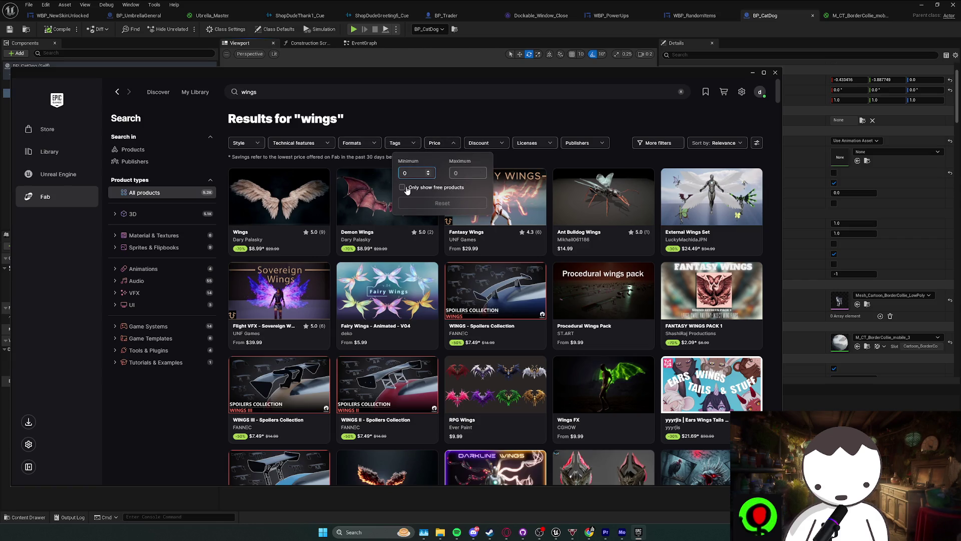
click(472, 121)
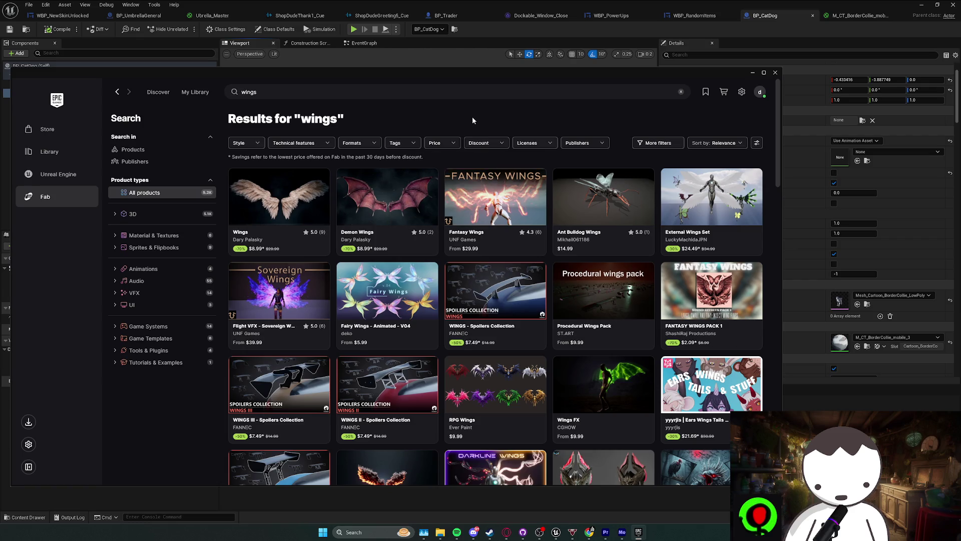
- Briefly limit the wings results to free products, then restore all prices
click(434, 145)
click(405, 191)
click(469, 109)
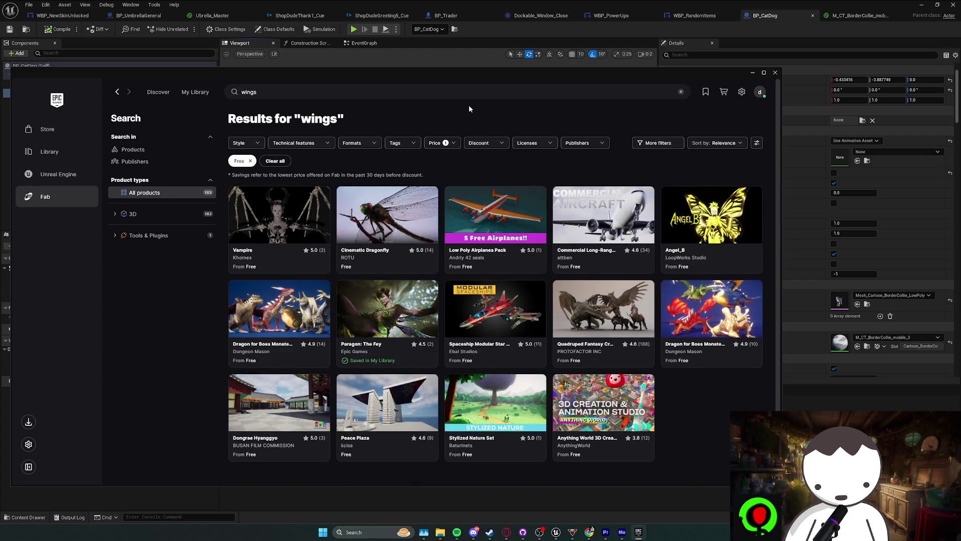
click(440, 144)
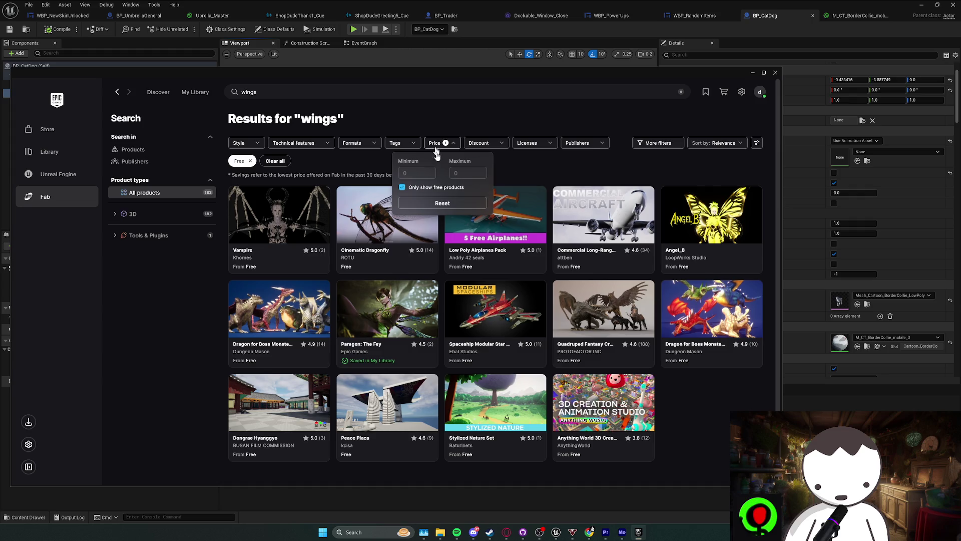
click(420, 187)
click(349, 135)
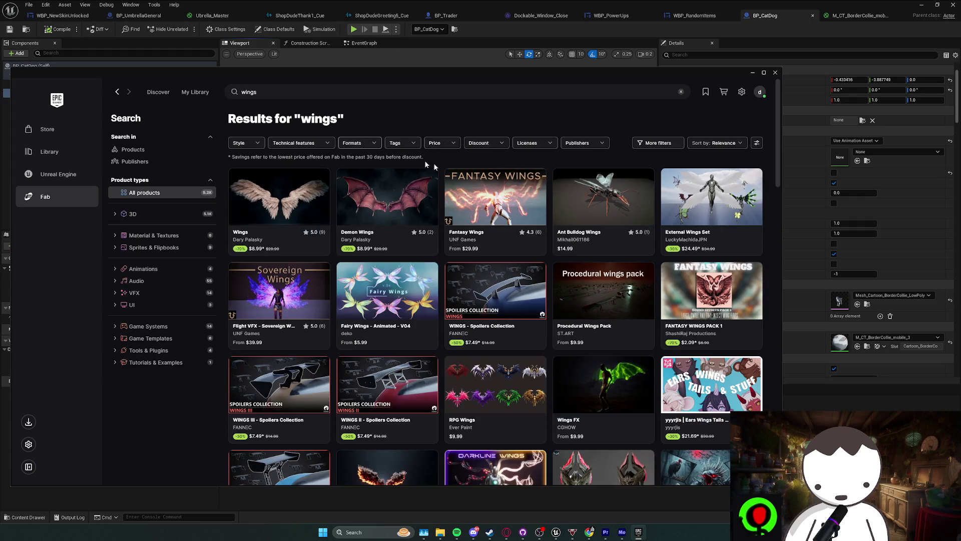
- Open External Wings Set, page through its gallery, and play the -machine- preview video
click(717, 236)
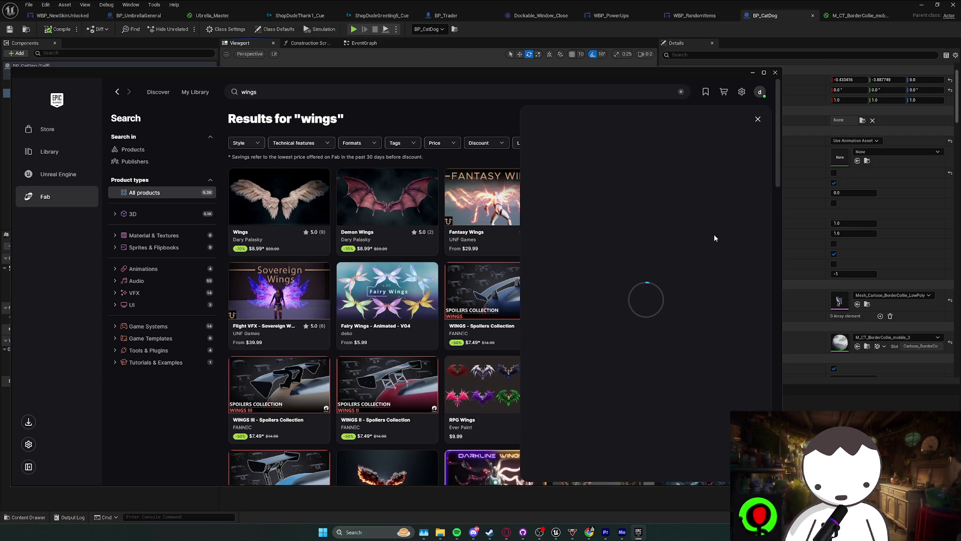
click(753, 201)
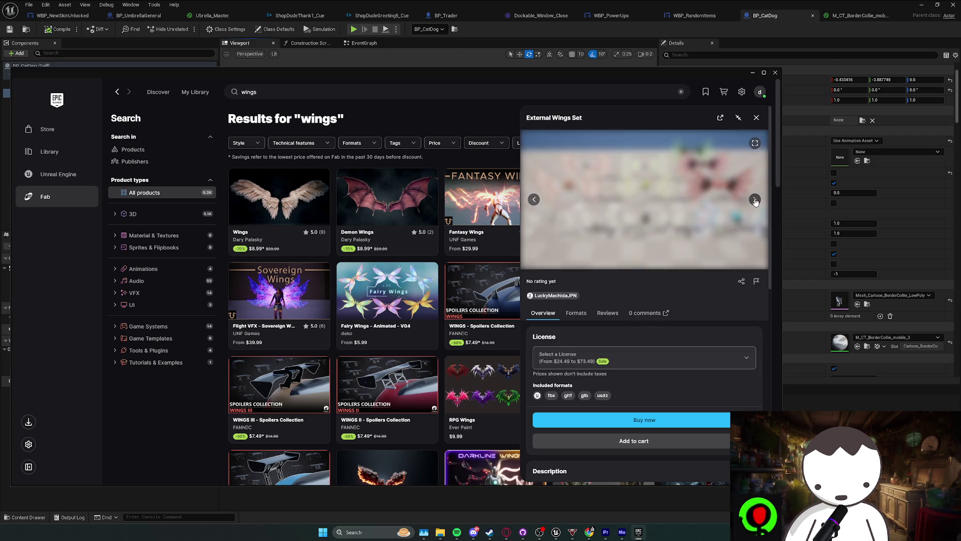
click(755, 201)
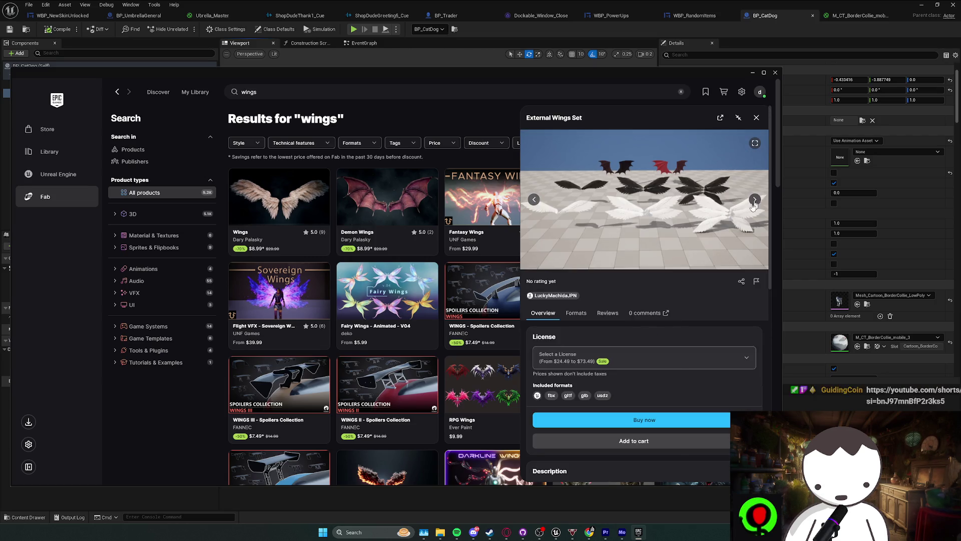
scroll(617, 313, down, 5)
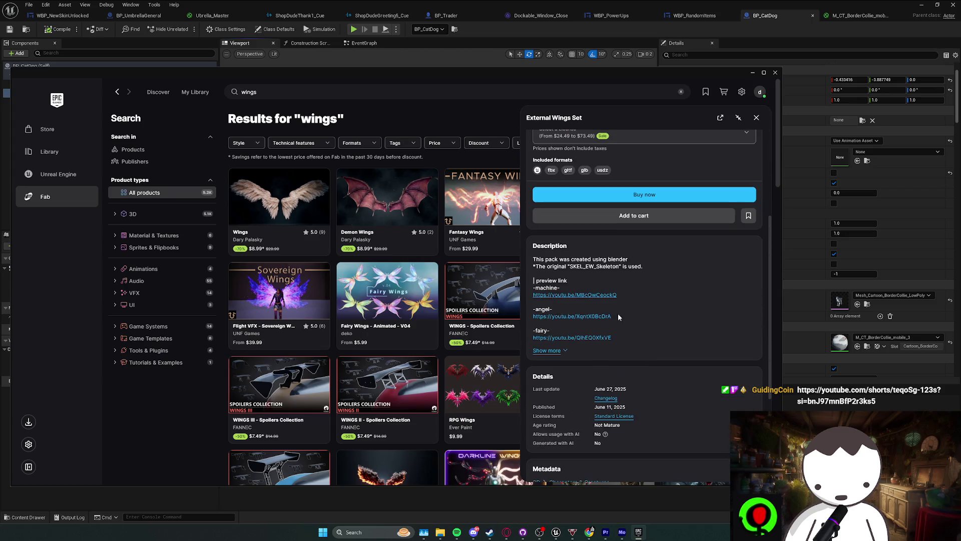
click(575, 295)
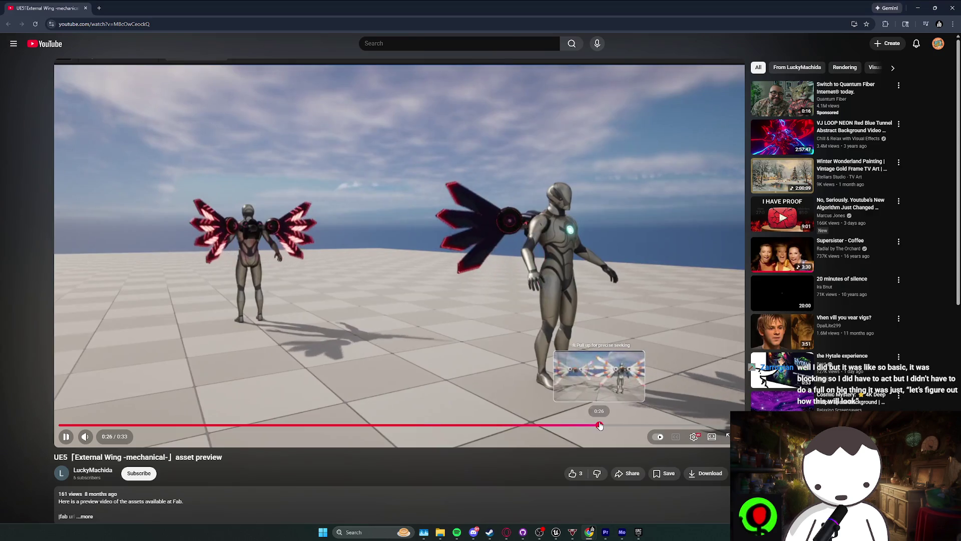
- Seek, pause and restart the mechanical wings preview, then close the YouTube window
click(602, 425)
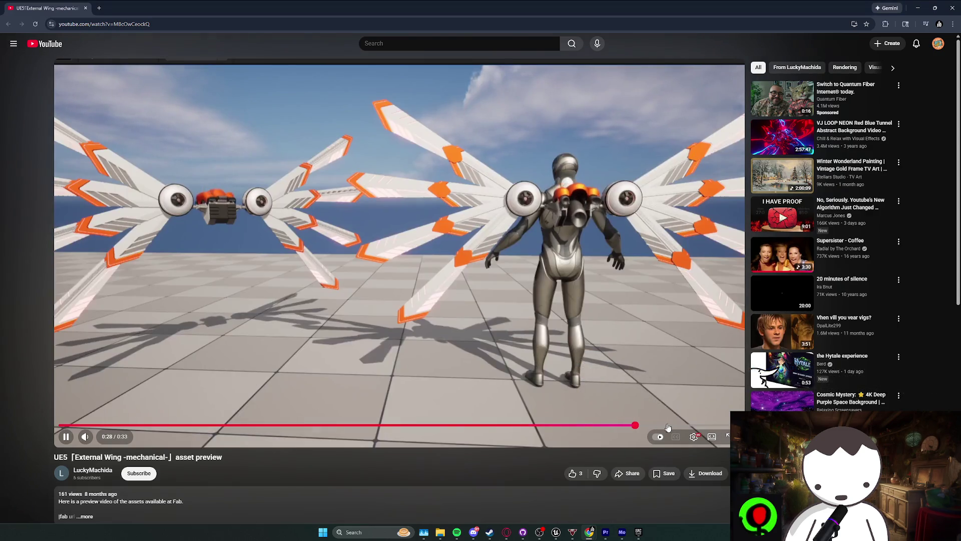
key(space)
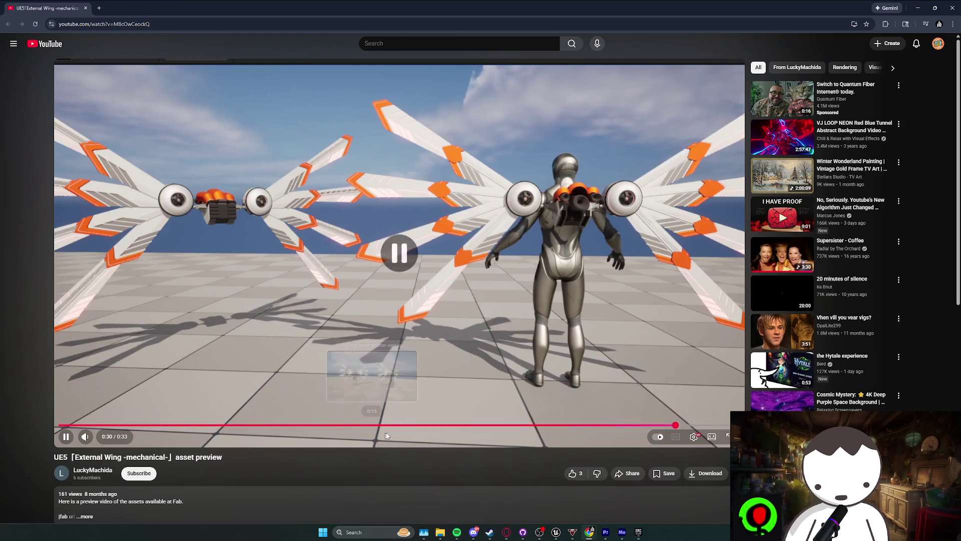
click(61, 429)
key(space)
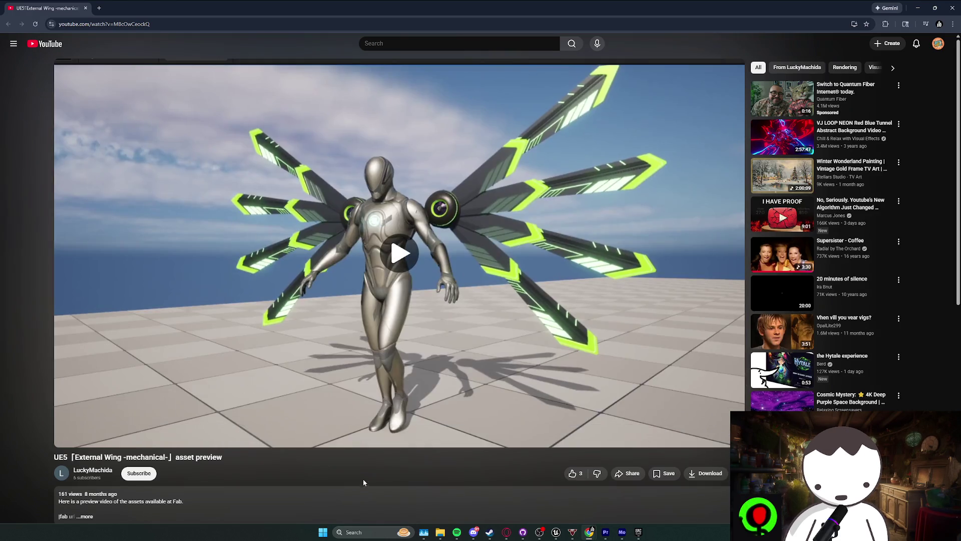
scroll(384, 450, down, 2)
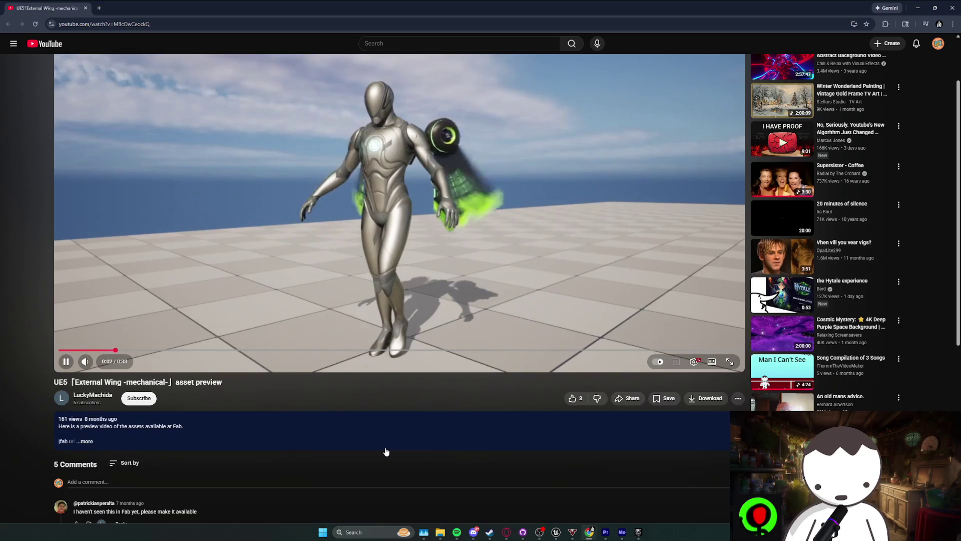
scroll(392, 459, down, 1)
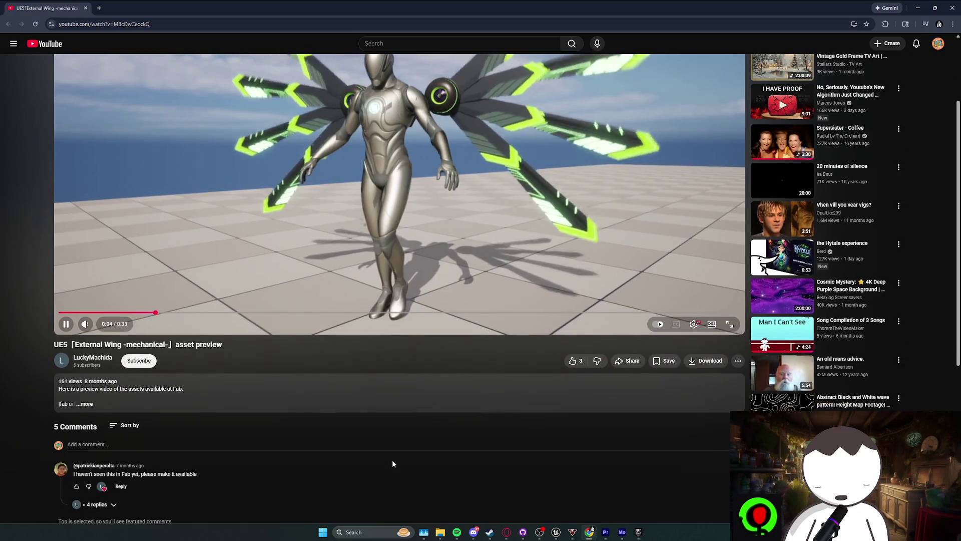
scroll(392, 461, up, 3)
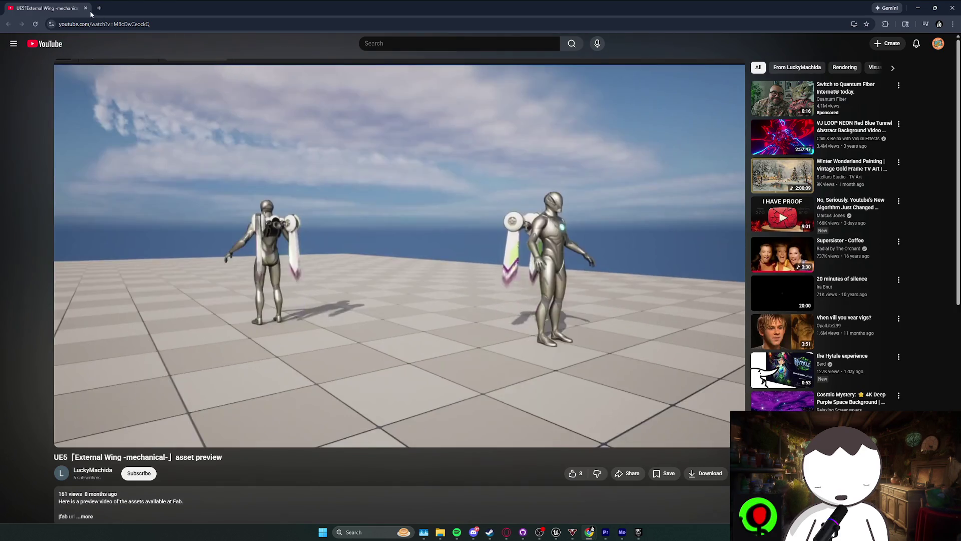
click(952, 8)
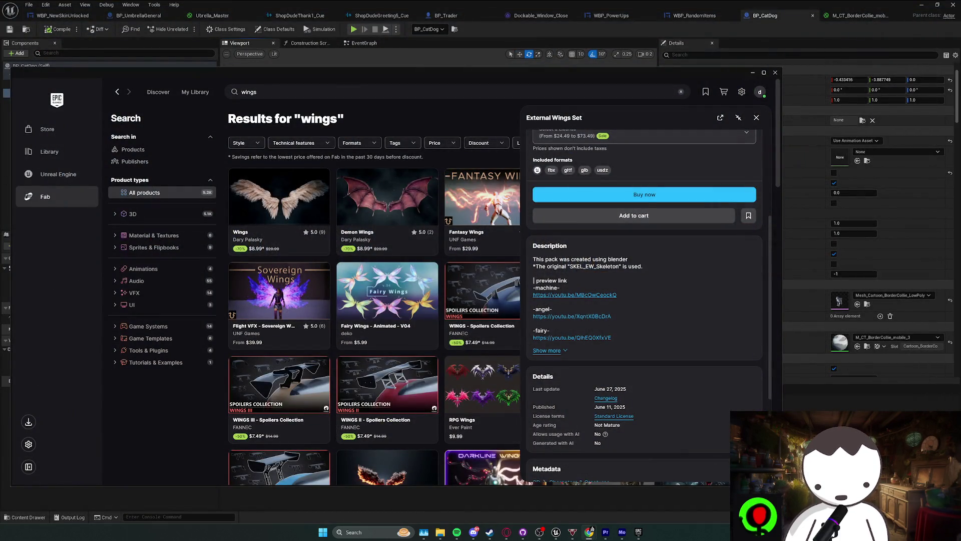
- Watch the -angel- wings preview, then return to the BP_CatDog blueprint editor
click(571, 317)
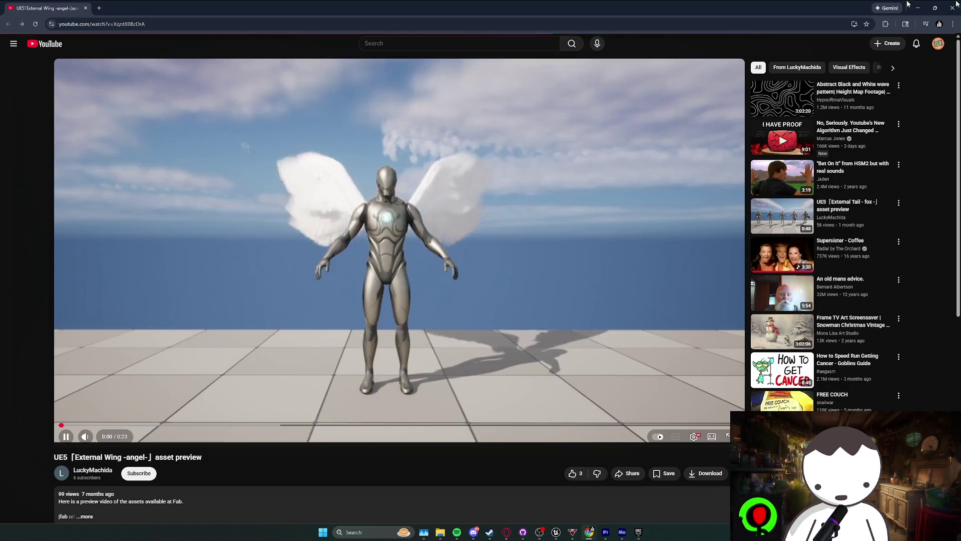
click(956, 4)
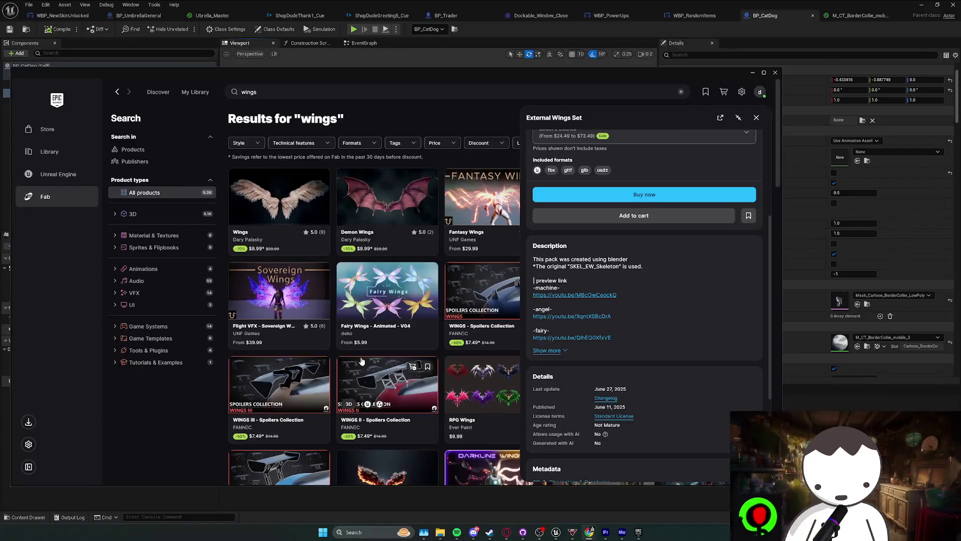
scroll(616, 278, up, 5)
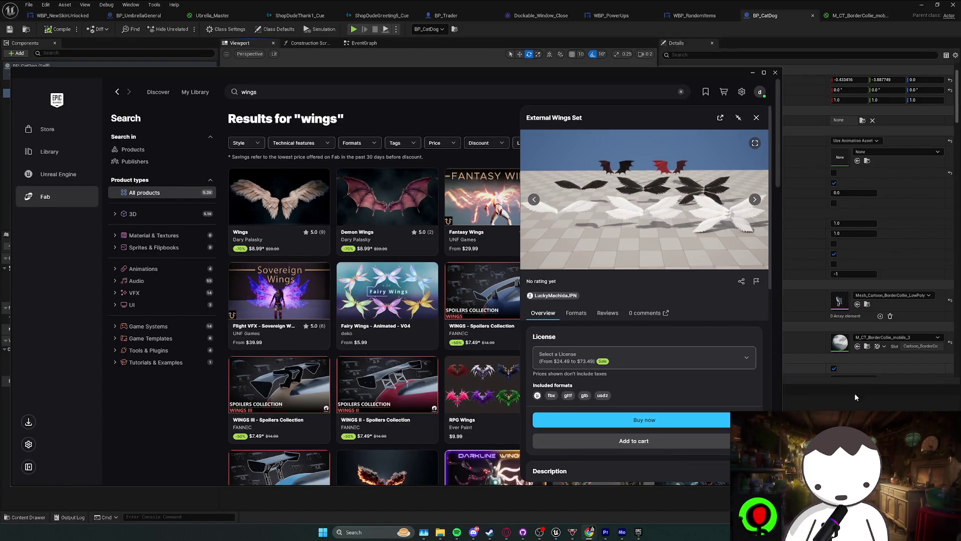
click(806, 368)
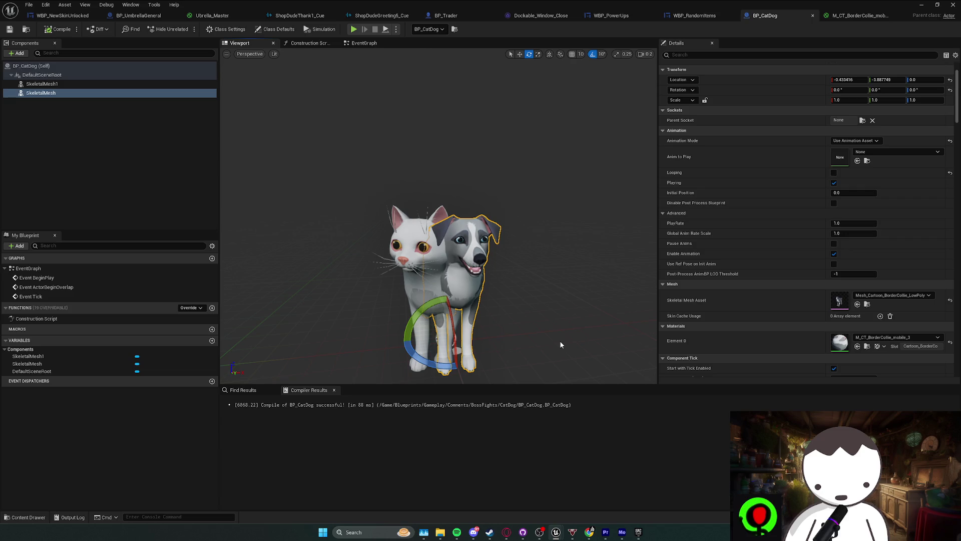
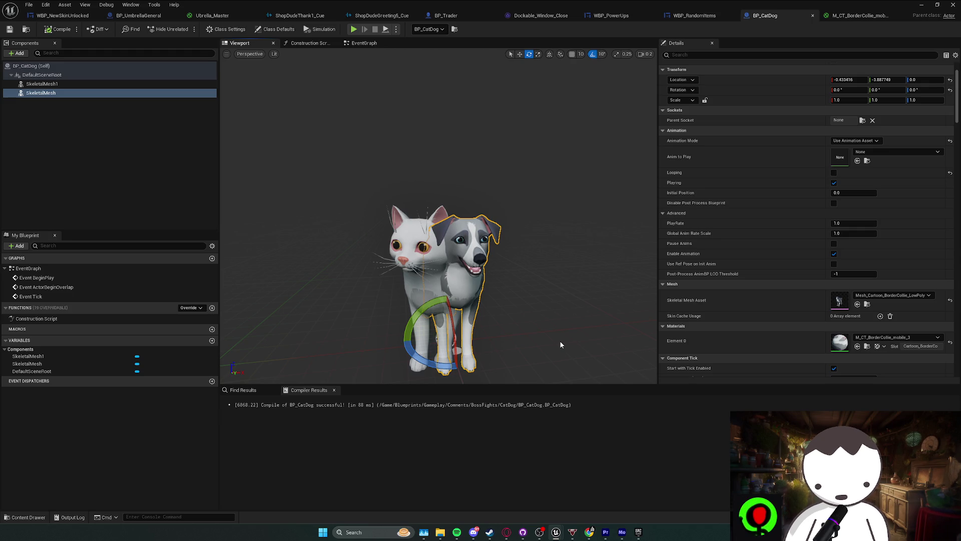
- Select the SkeletalMesh component of BP_CatDog and recompile the blueprint successfully
mouse_move(485, 302)
mouse_down()
mouse_move(495, 300)
mouse_move(457, 296)
mouse_up()
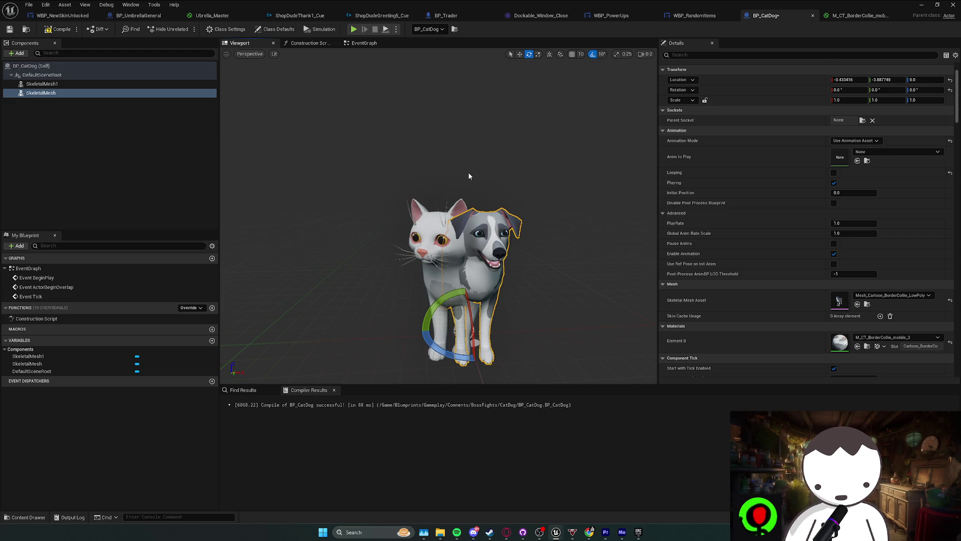
click(76, 93)
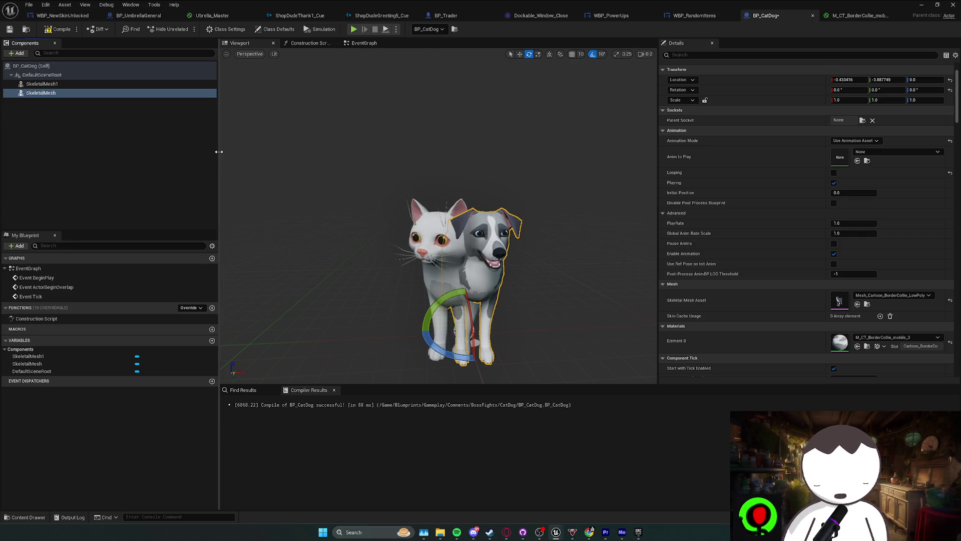
drag(217, 150, 222, 150)
click(63, 31)
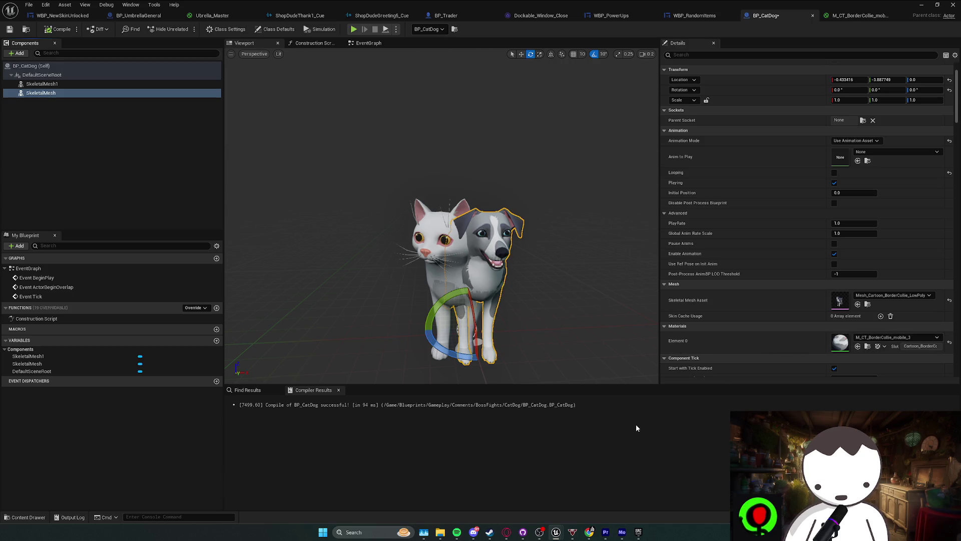
- Raise the volume, skip Spotify to The Kids Aren't Alright, and bring the browser forward
mouse_move(589, 531)
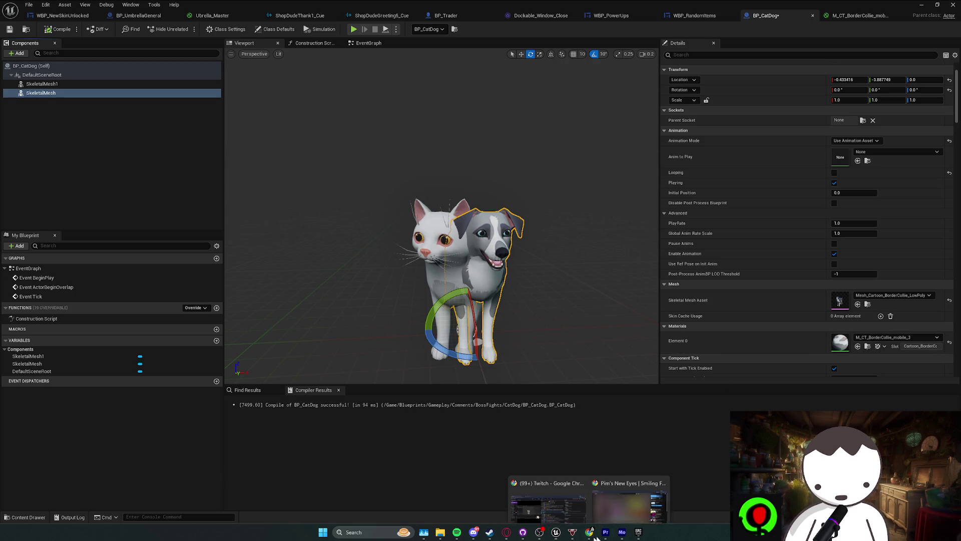
mouse_move(634, 497)
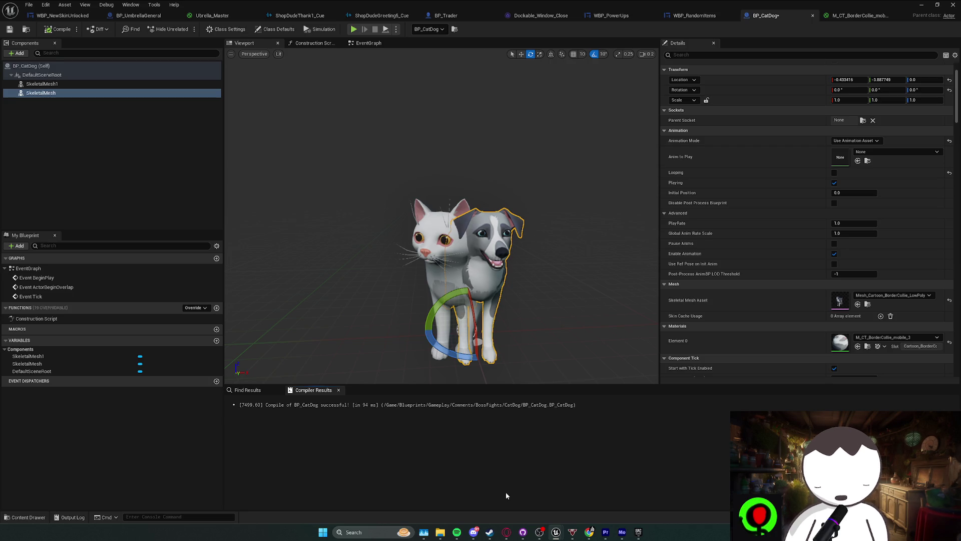
key(XF86AudioRaiseVolume)
click(457, 532)
click(457, 532)
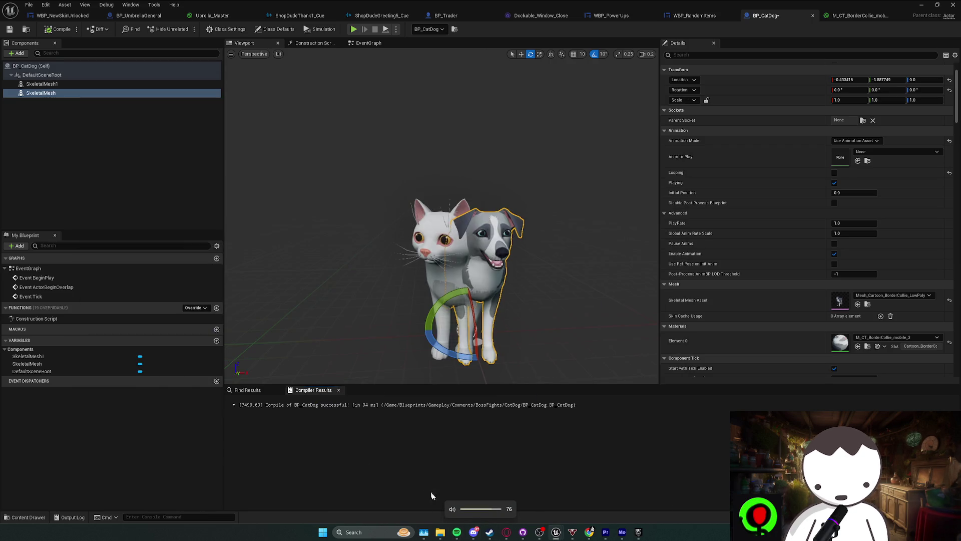
key(XF86AudioNext)
click(458, 463)
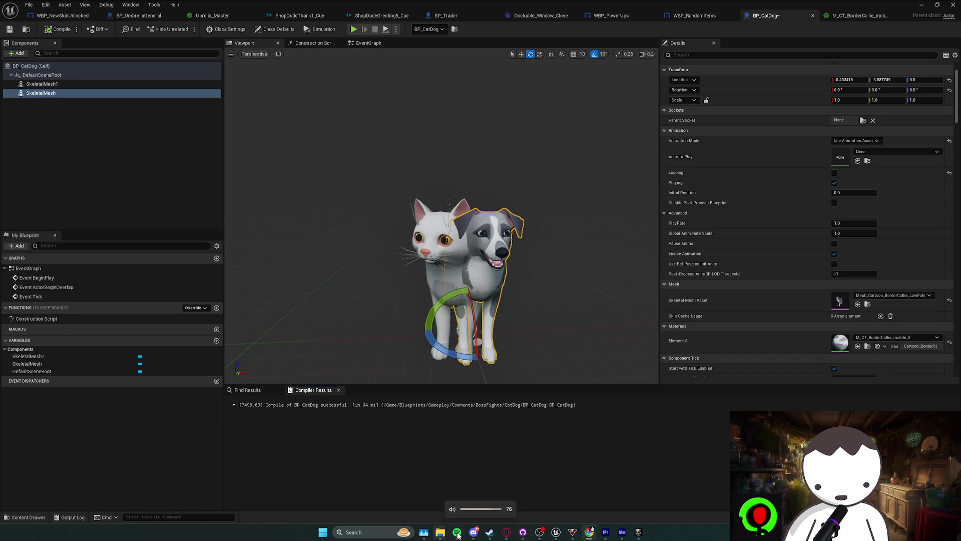
click(507, 532)
- Add a bold 'Devil Cat Dog Boss Fight:' heading at the end of the notes
click(137, 9)
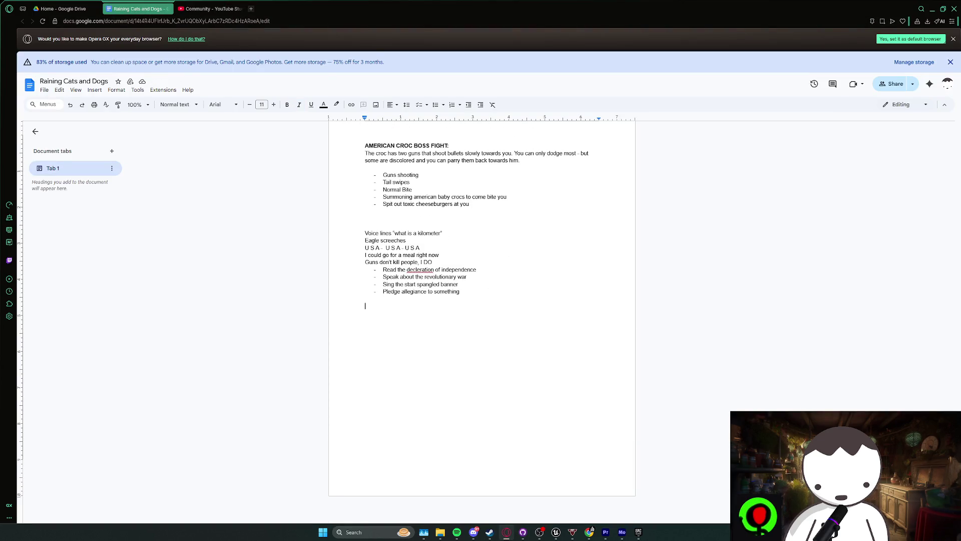
key(Return)
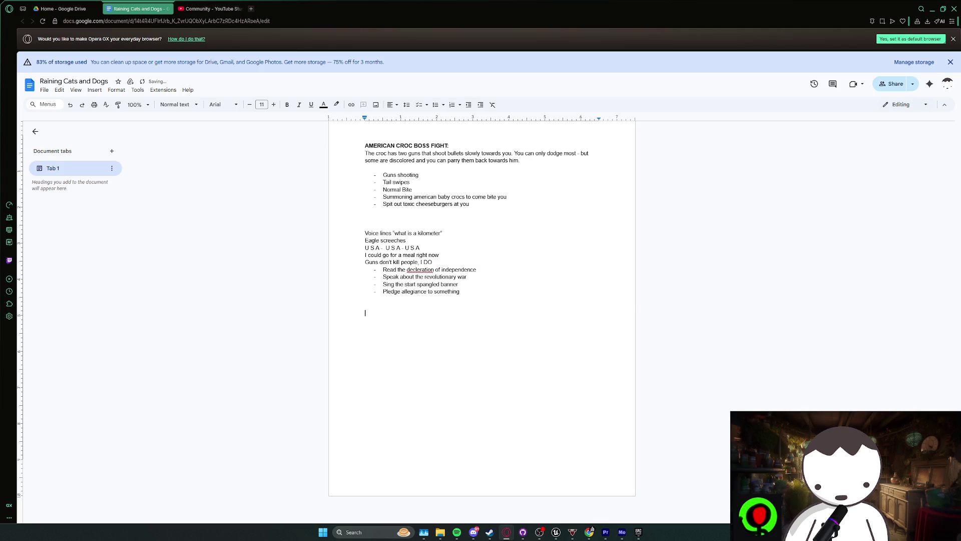
key(ctrl+b)
text(Devi)
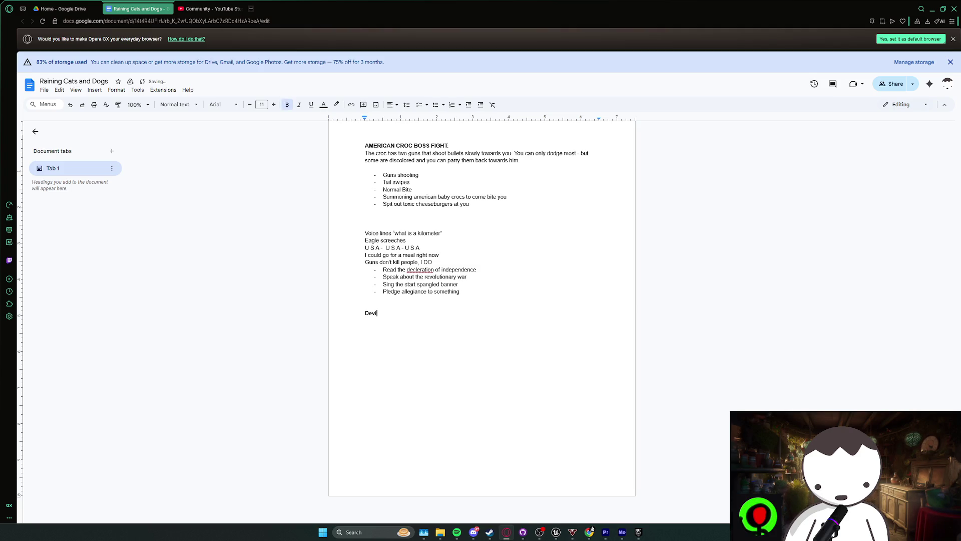
text(l )
text(Cat Dog Boss Fight)
text(:)
key(Return)
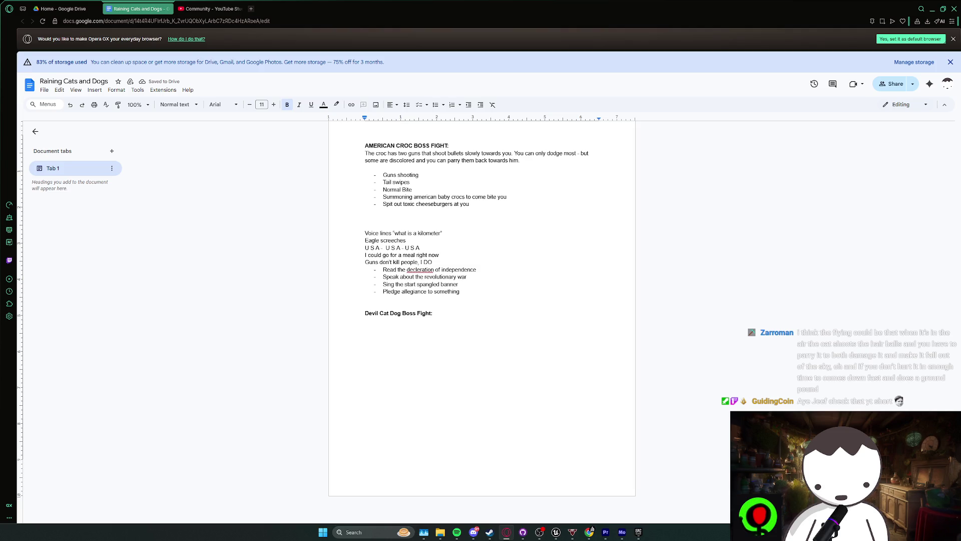
- Write a plain paragraph describing a winged flying boss attacking with projectiles, smashes and swiping
key(ctrl+b)
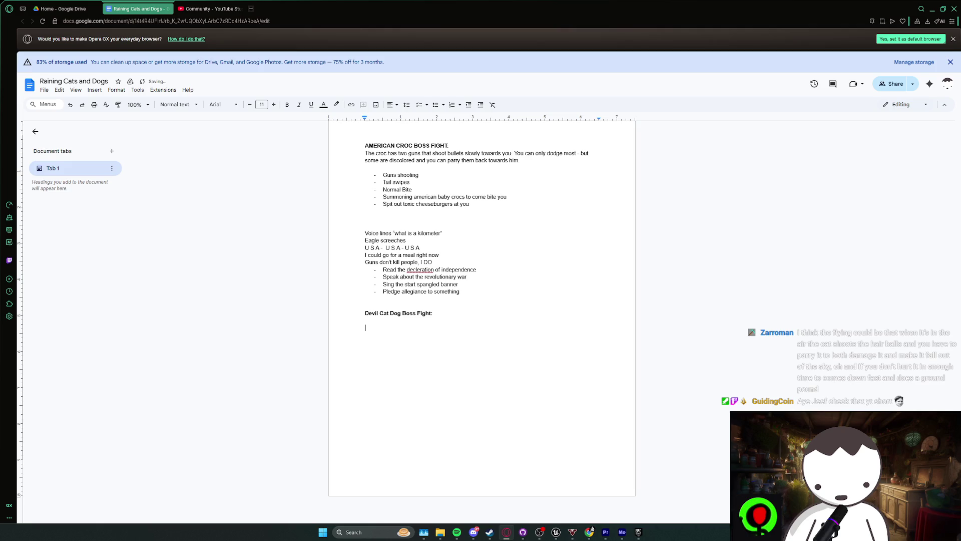
text(The)
key(BackSpace)
key(BackSpace)
key(BackSpace)
text(his is a )
text(flying bos)
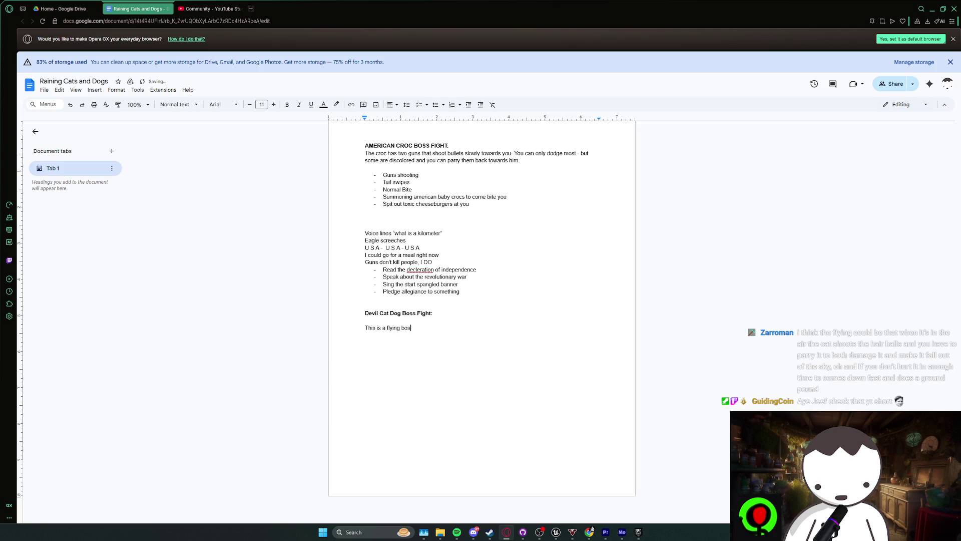
text(s fight, one that )
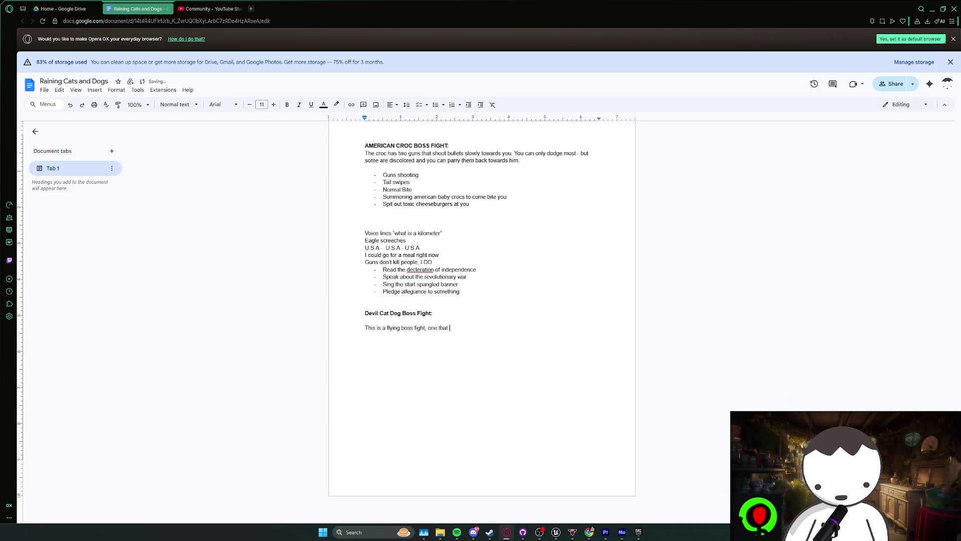
text(h)
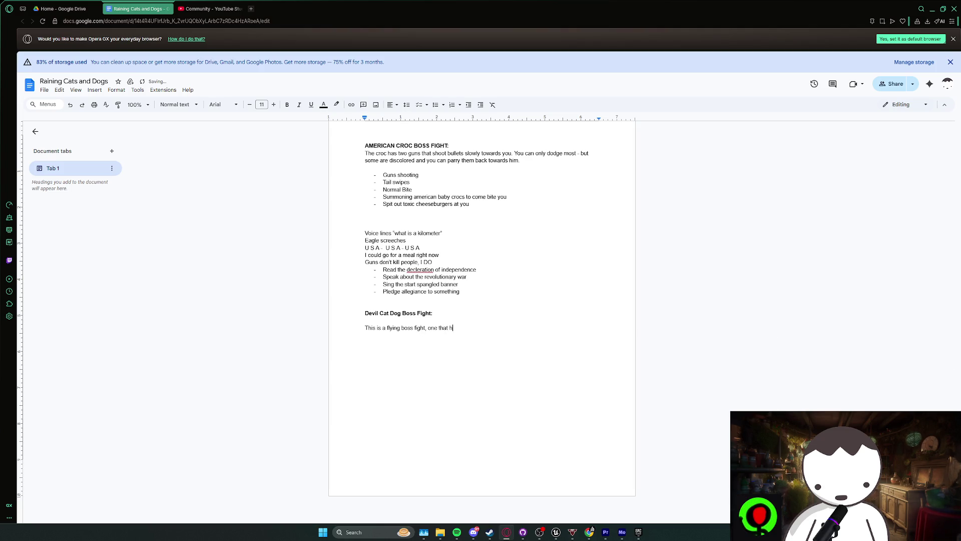
text(as wings and )
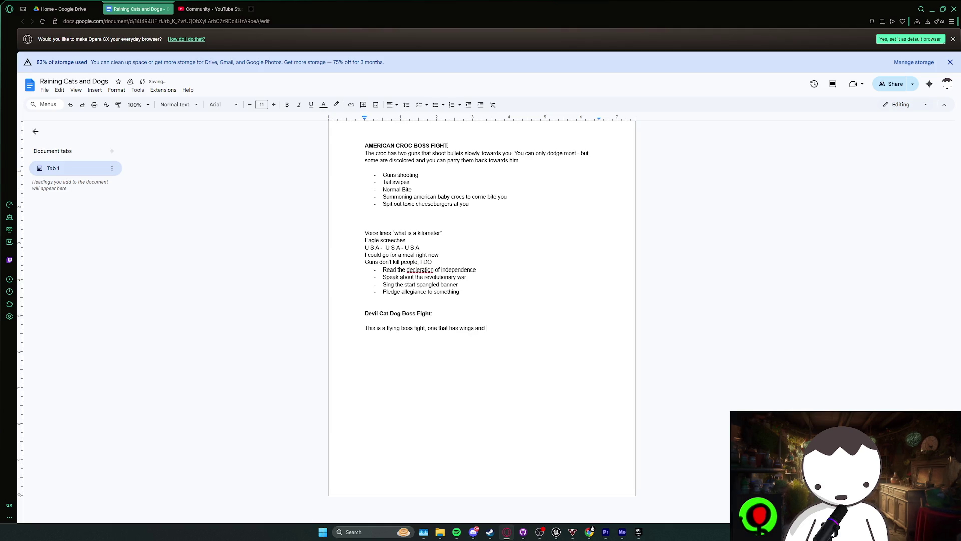
text(attacks you)
text( through pro)
text(jectiles and)
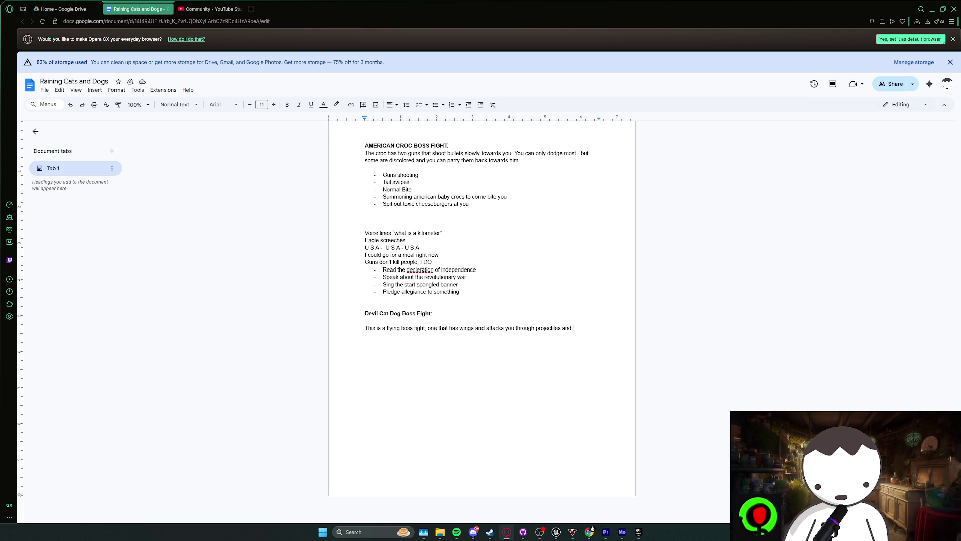
text(sma)
text(ller)
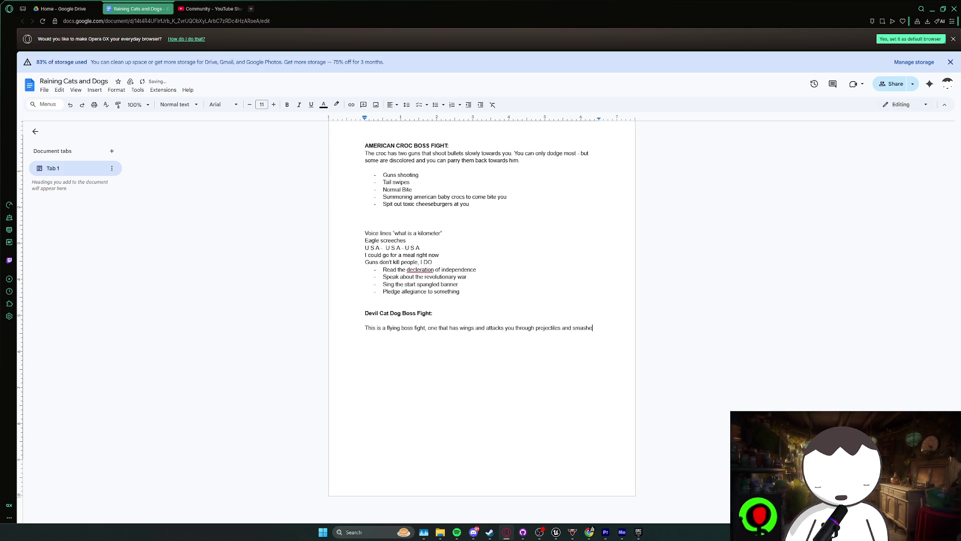
key(ctrl+BackSpace)
key(ctrl+BackSpace)
text(smashes and )
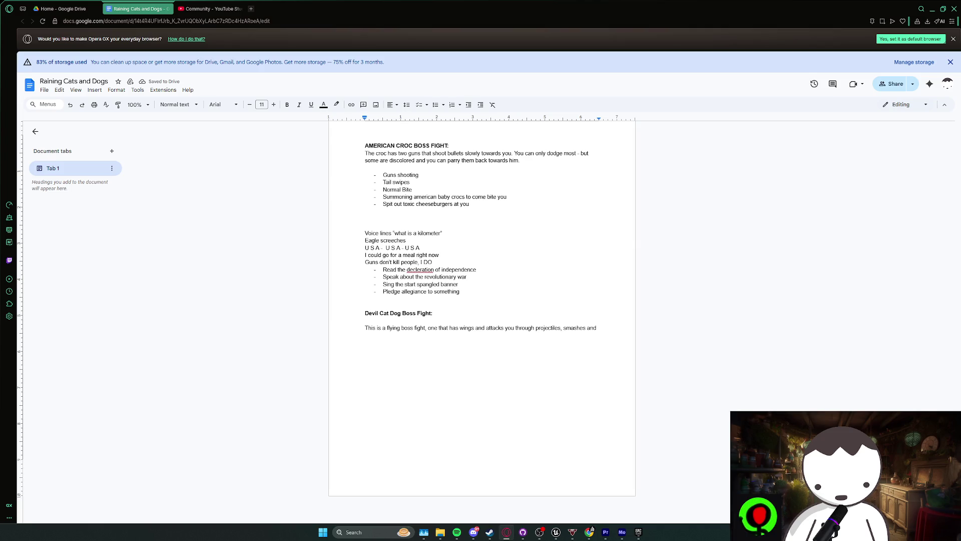
text(reach)
key(BackSpace)
key(BackSpace)
key(BackSpace)
text(wiping)
text(.)
key(Return)
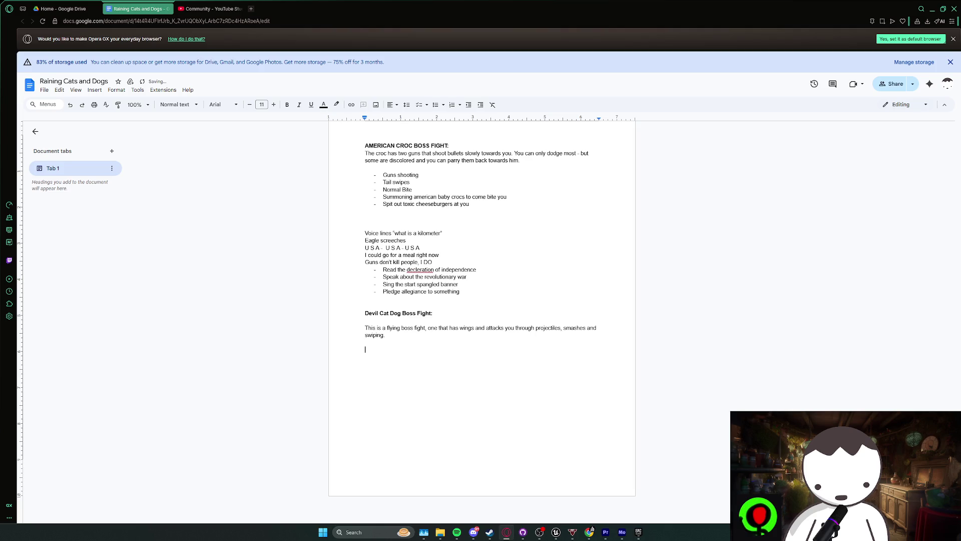
- Add an underlined 'Attacks:' subheading with a first bullet about spitting hairballs
text(-)
key(BackSpace)
key(ctrl+u)
text(Atta)
text(cks:)
key(Return)
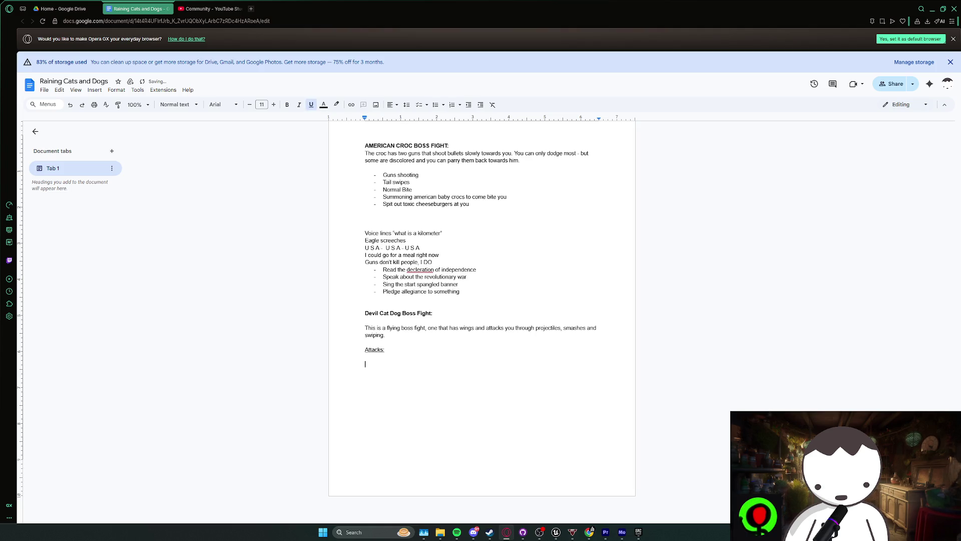
key(ctrl+u)
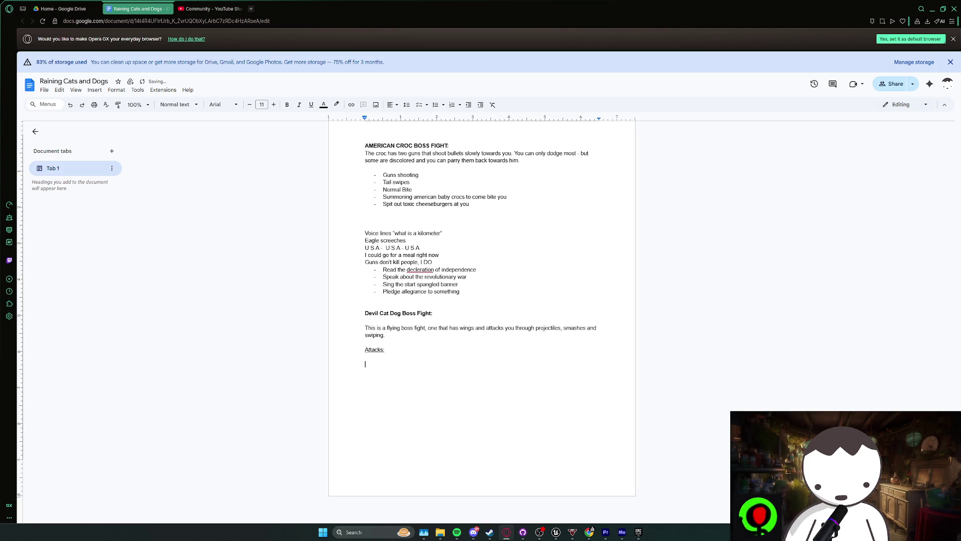
text(- )
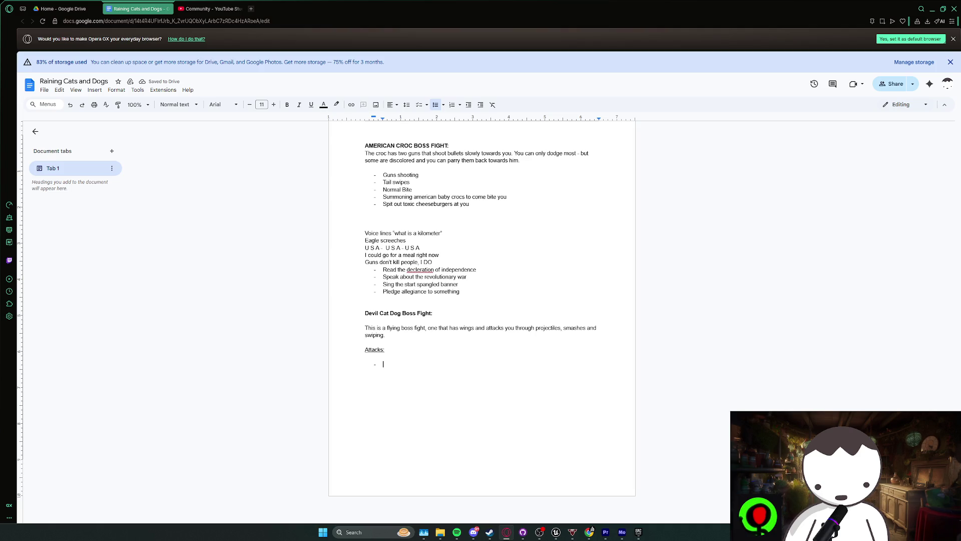
text(Spitti)
text(ng out hairballs)
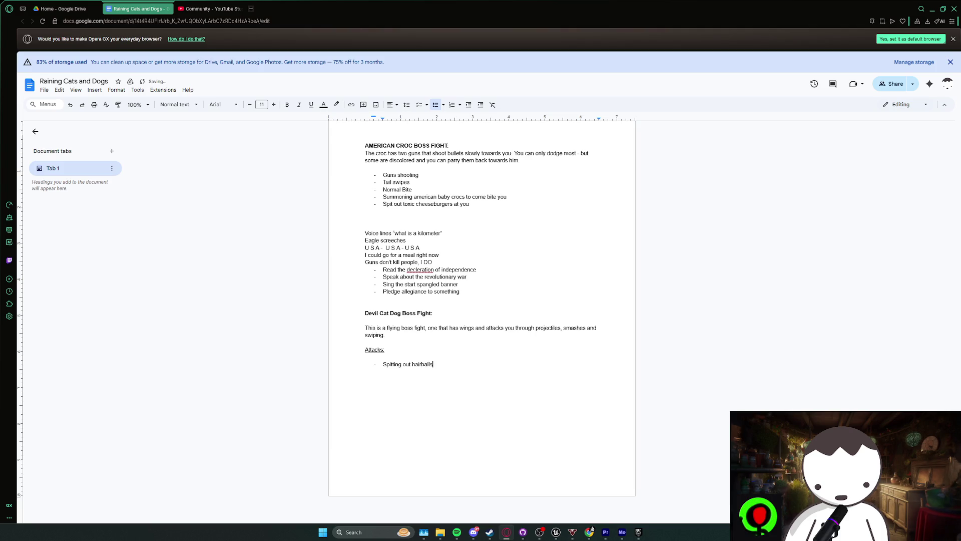
- Rewrite the first attack as 'Spitting out yarn ball mines from the center', then bring YouTube forward
key(Return)
text(Spitting out )
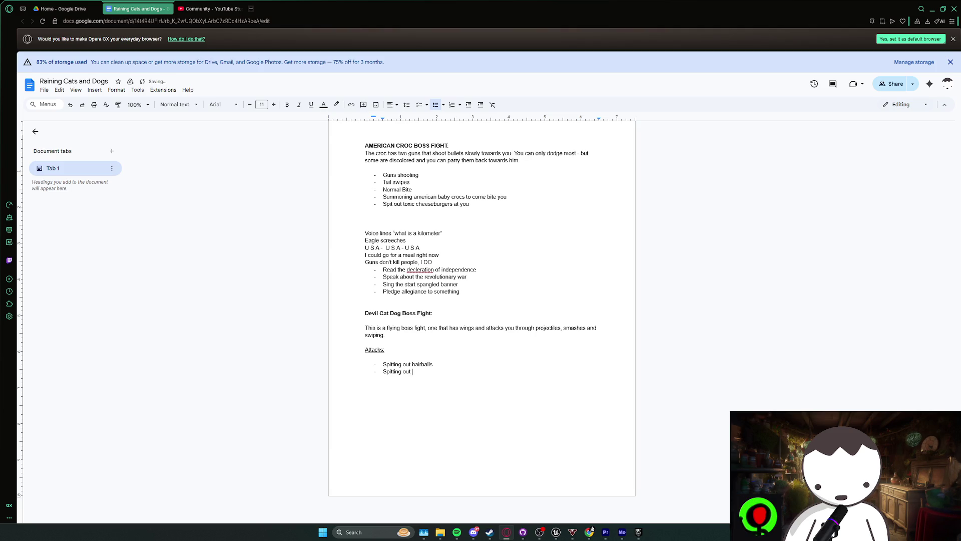
text(yarn ball mine)
text(s)
key(Return)
key(BackSpace)
key(BackSpace)
key(BackSpace)
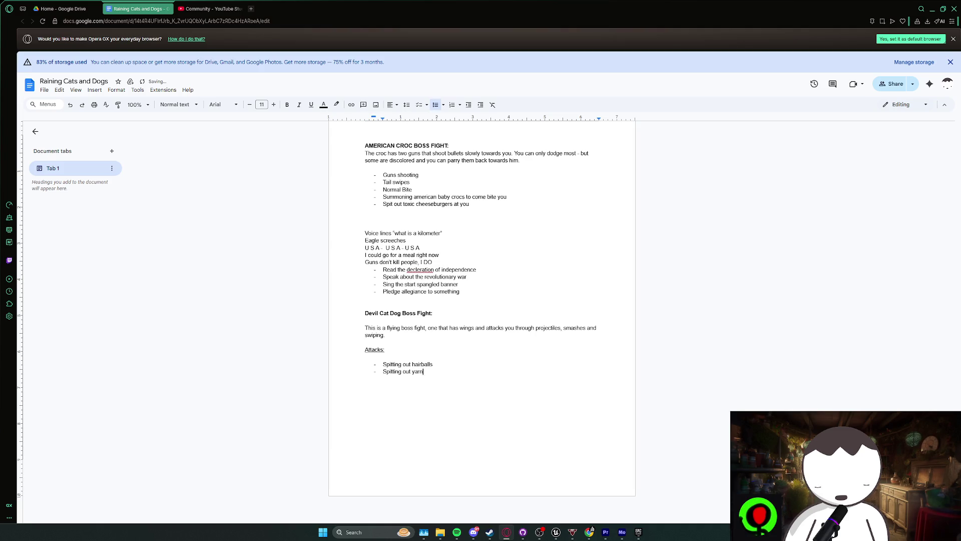
key(BackSpace)
key(BackSpace)
key(BackSpace)
text(yarn )
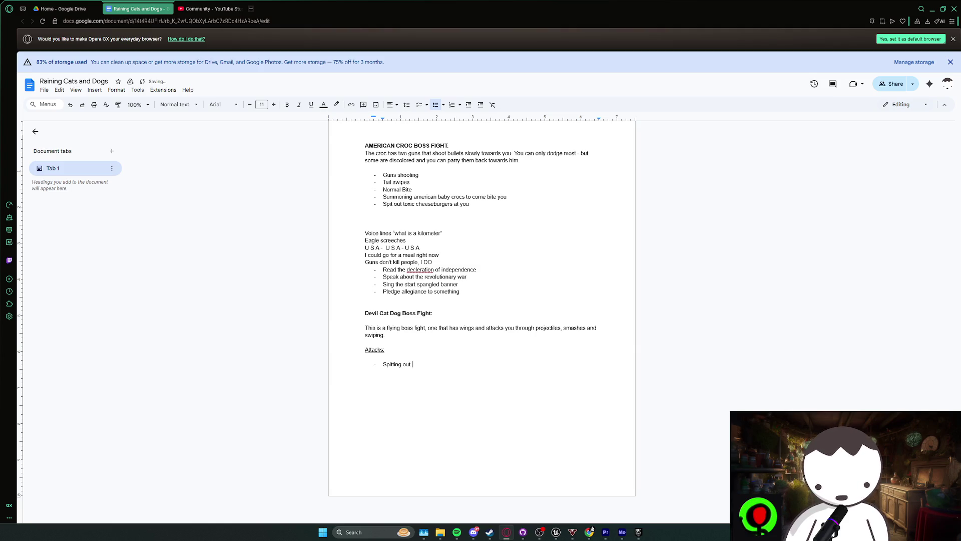
text(ball mines)
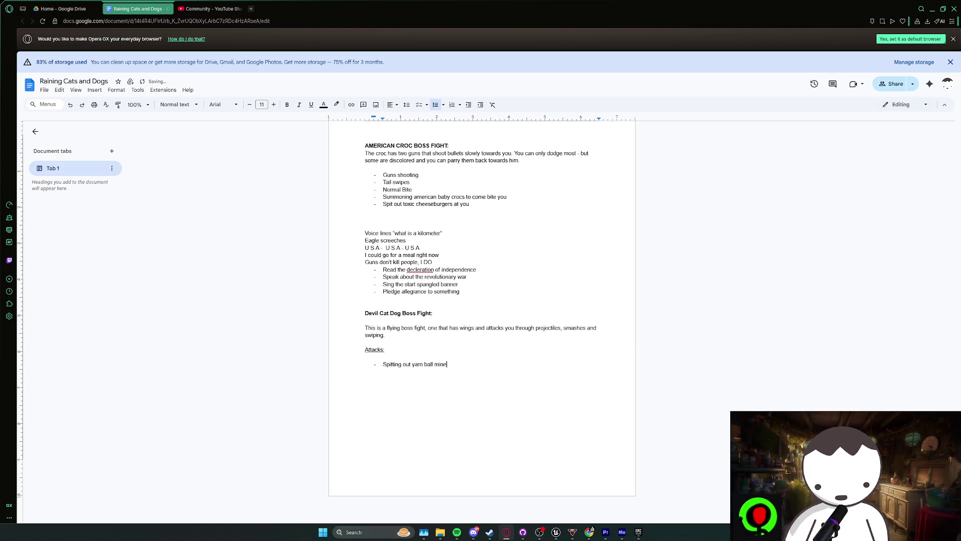
key(Return)
text(Spitting out)
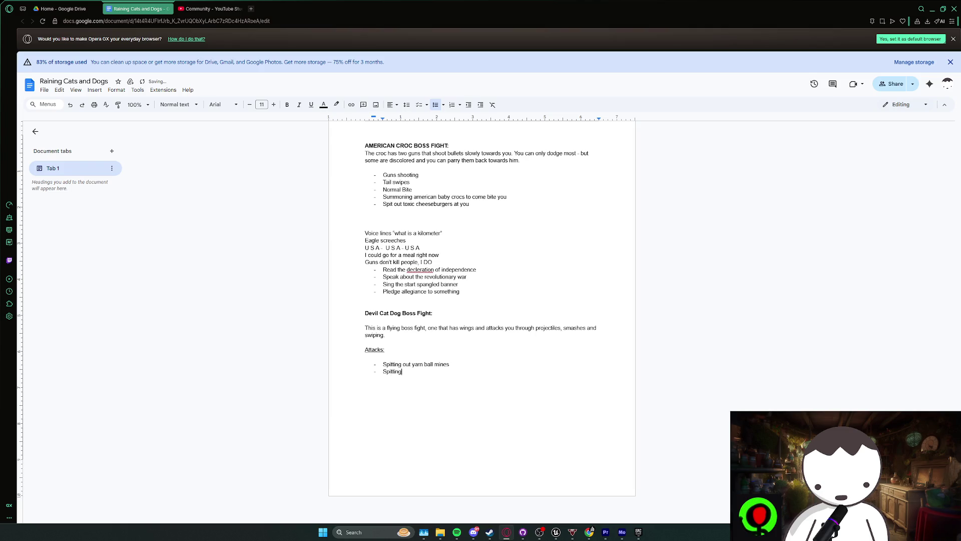
key(ctrl+BackSpace)
key(ctrl+BackSpace)
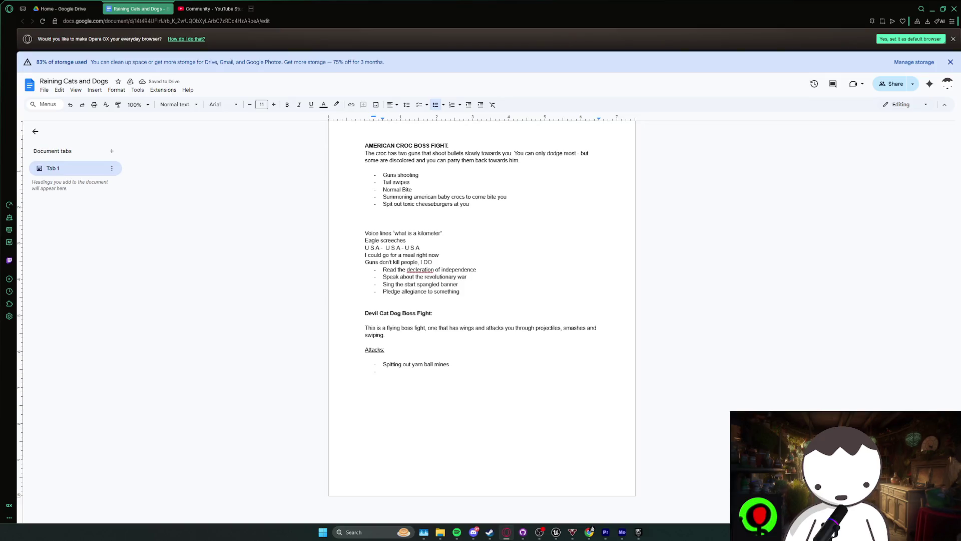
key(BackSpace)
key(BackSpace)
text(from)
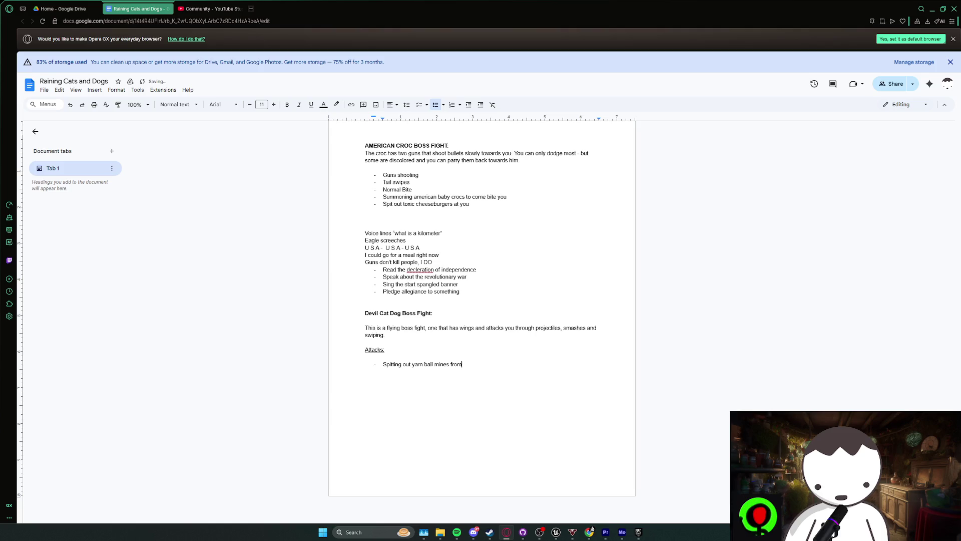
text( the center)
key(Return)
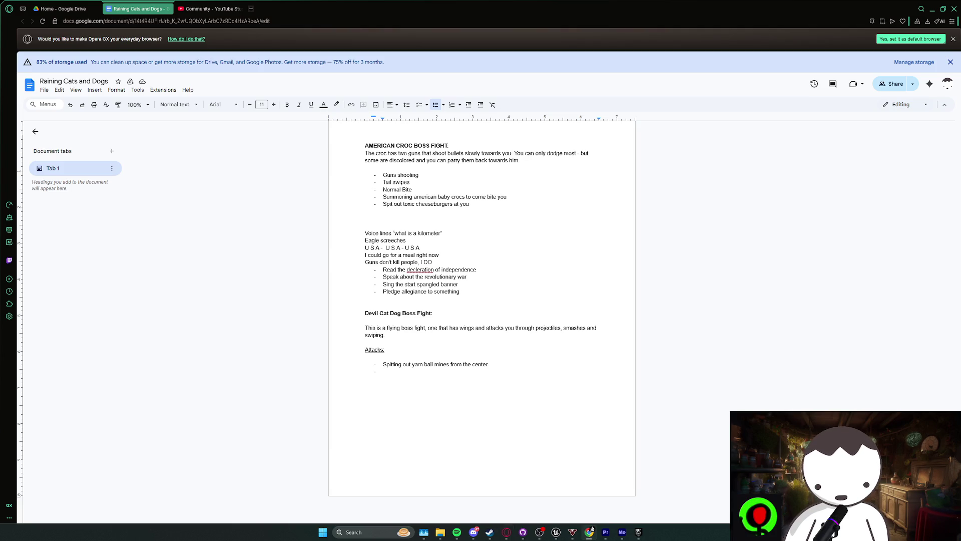
key(alt+Tab)
drag(230, 70, 260, 3)
- Replay the 'This Cat Absolutely Blew my Mind' Short from near its start, then pause it
click(514, 502)
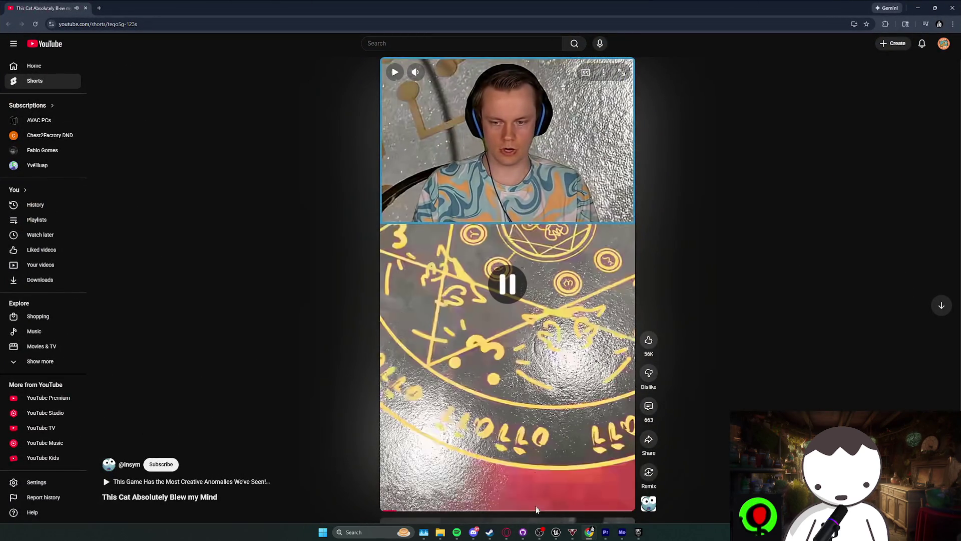
click(536, 509)
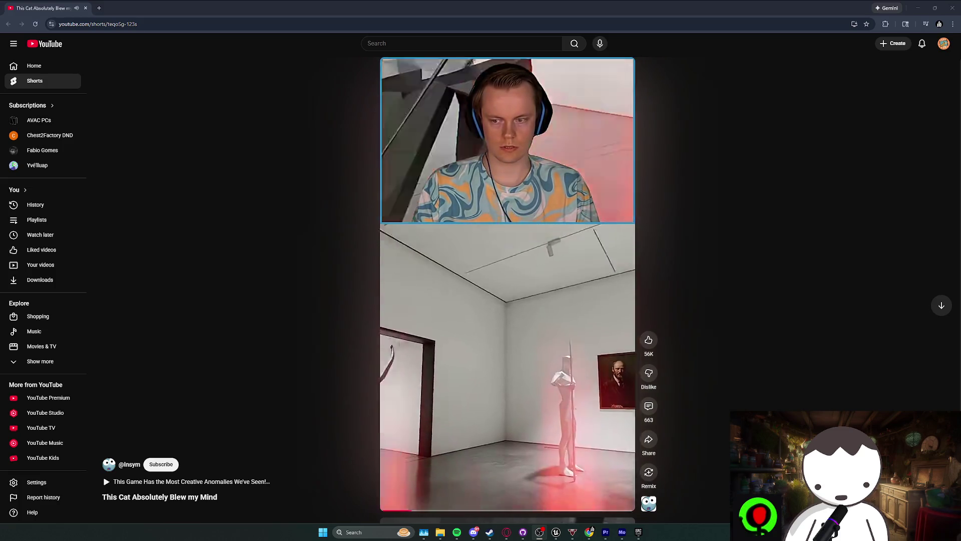
click(386, 511)
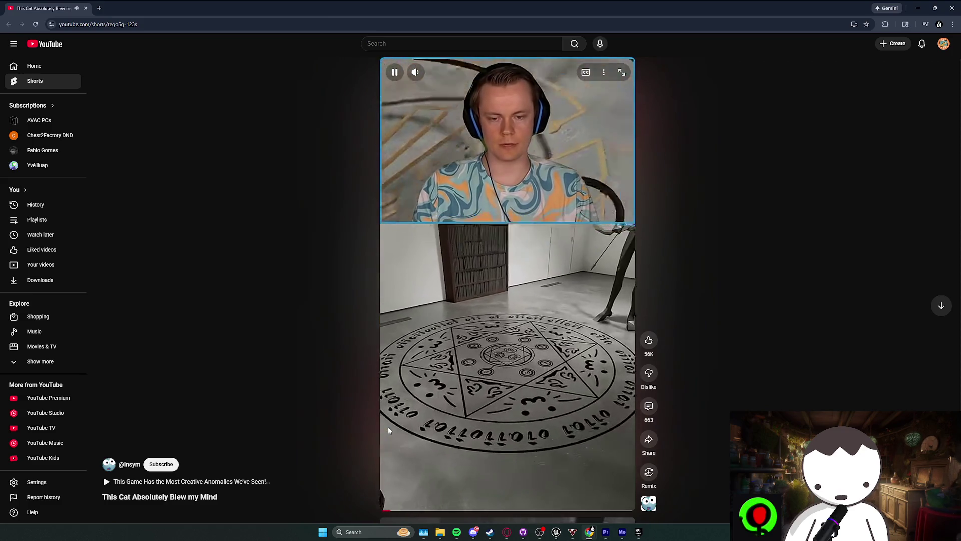
click(456, 533)
click(457, 534)
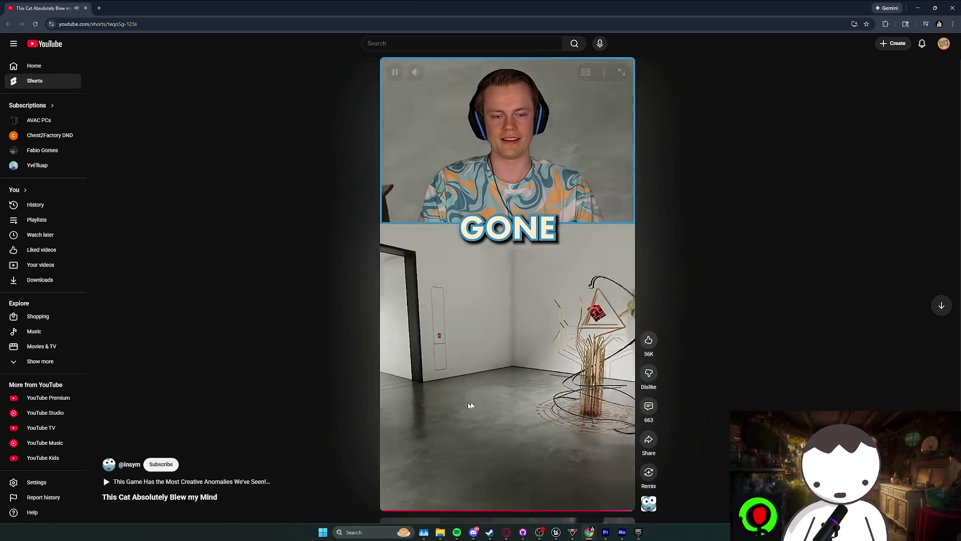
click(471, 405)
- Open the Short's comments and expand a reply thread to read it
click(649, 405)
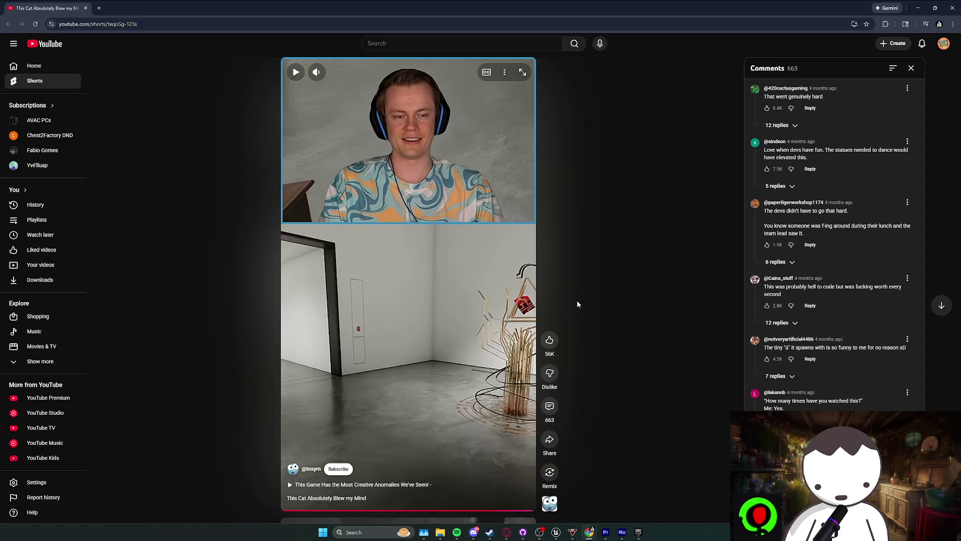
click(778, 322)
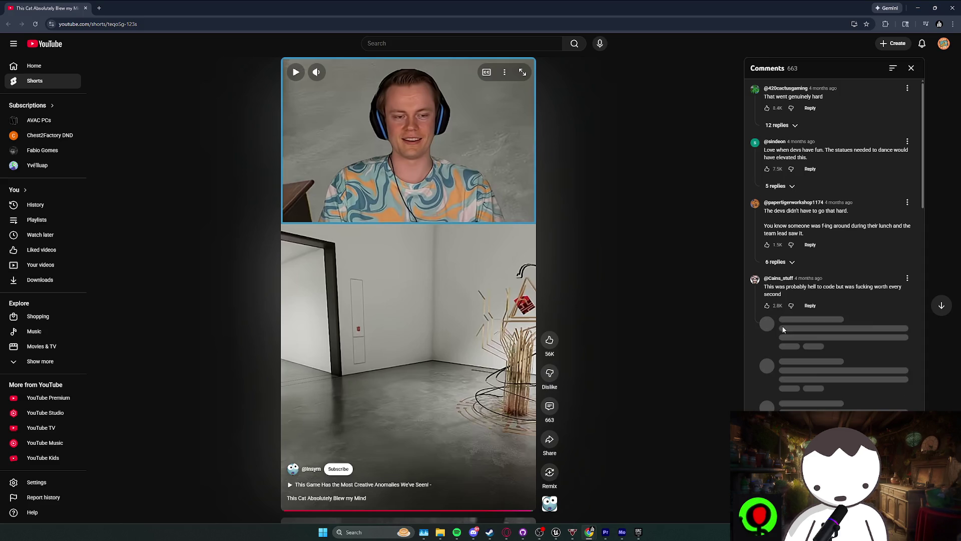
mouse_move(840, 336)
mouse_down()
mouse_move(835, 324)
mouse_move(886, 344)
mouse_up()
click(836, 324)
click(886, 345)
triple_click(886, 345)
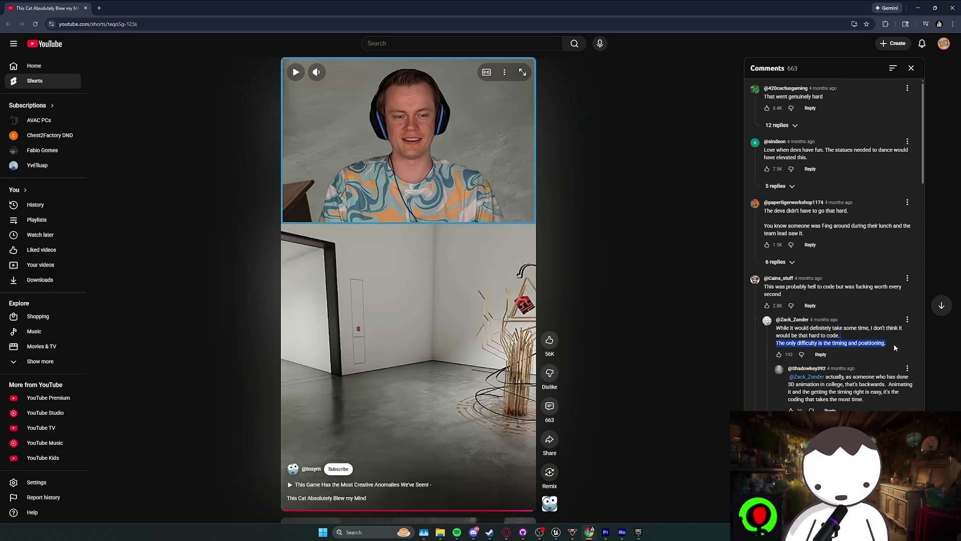
click(893, 343)
- Scroll through the comments, then close the YouTube window
scroll(896, 344, down, 2)
scroll(896, 345, down, 2)
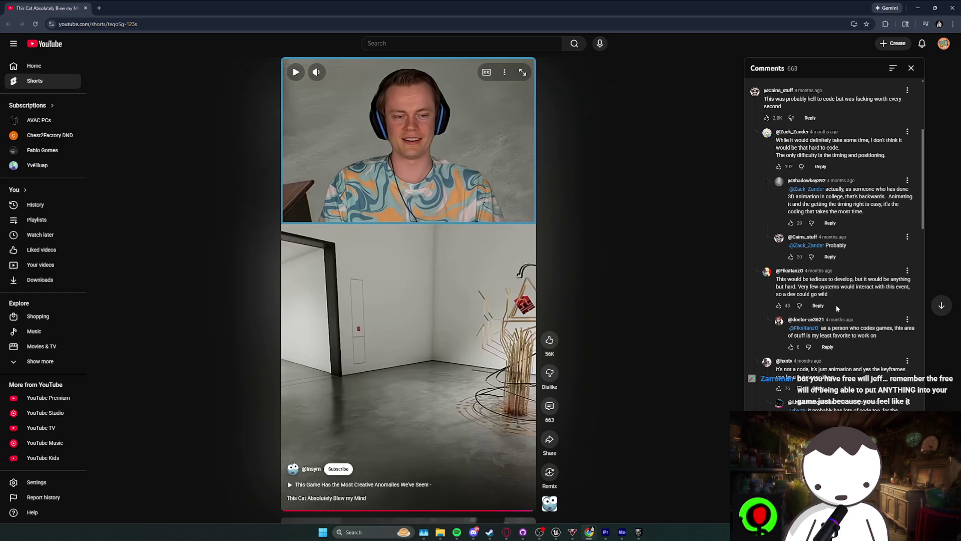
scroll(836, 307, down, 3)
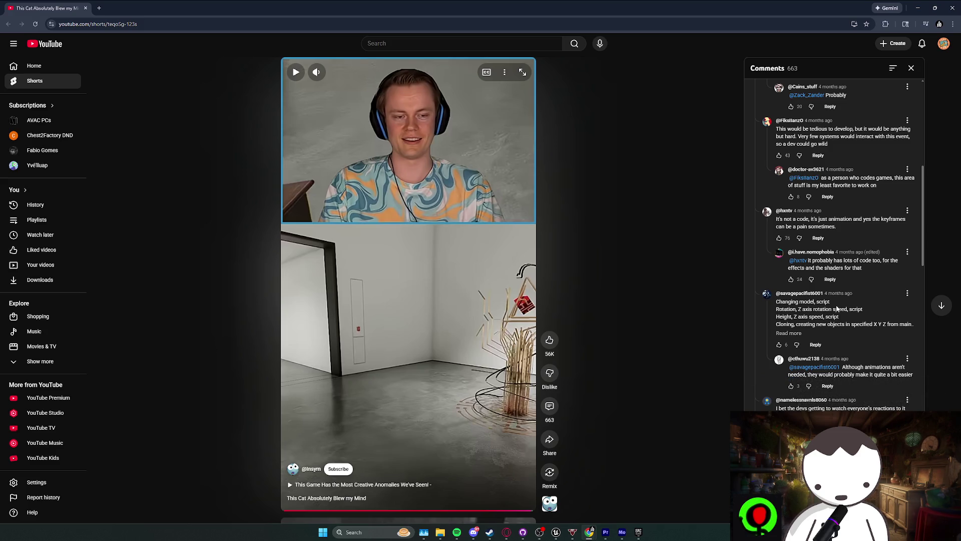
scroll(835, 308, down, 2)
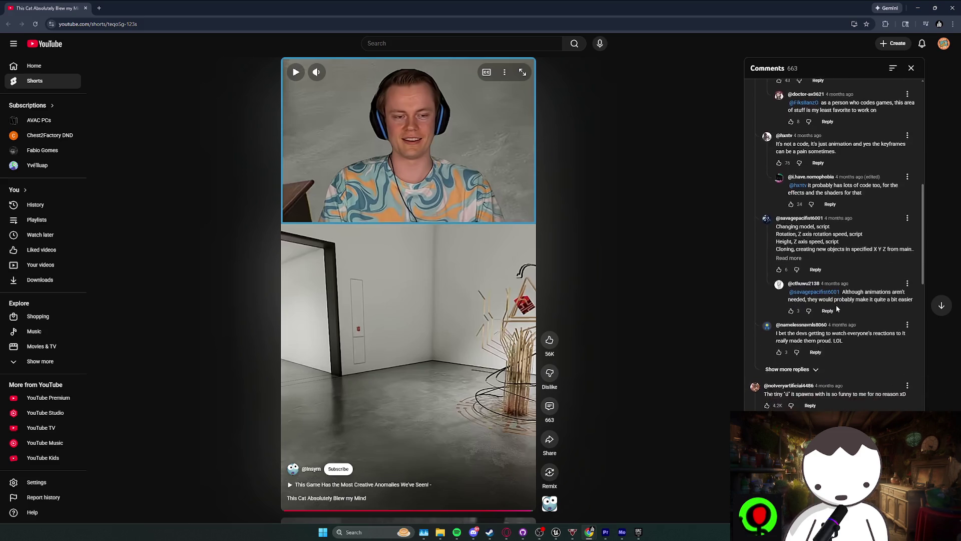
scroll(836, 304, down, 2)
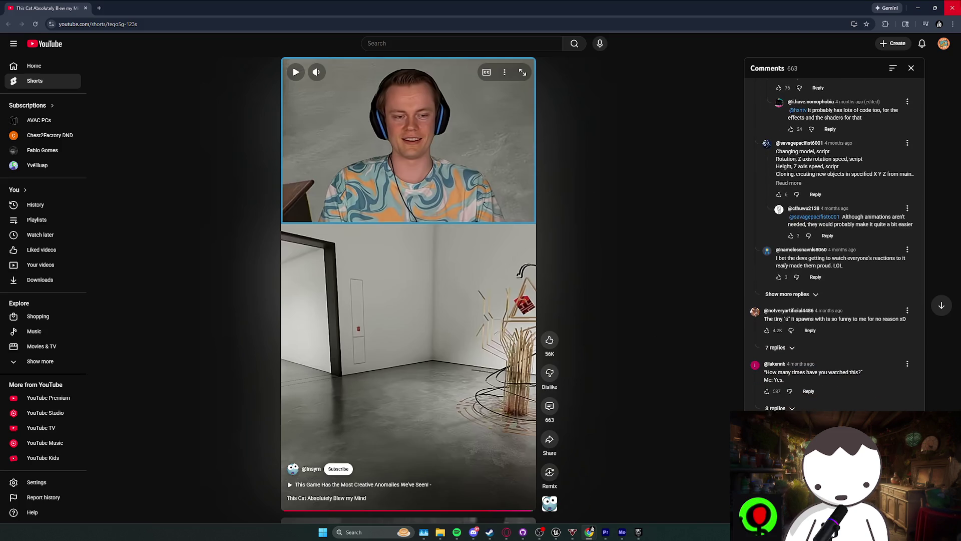
click(953, 8)
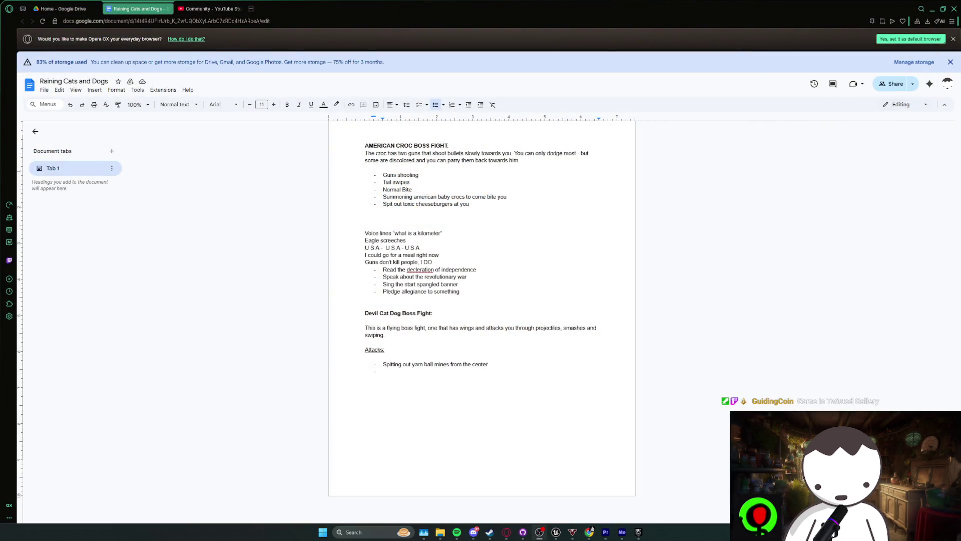
- Add 'Ground pound' as the second attack bullet, leaving a new empty bullet below
click(456, 532)
click(457, 532)
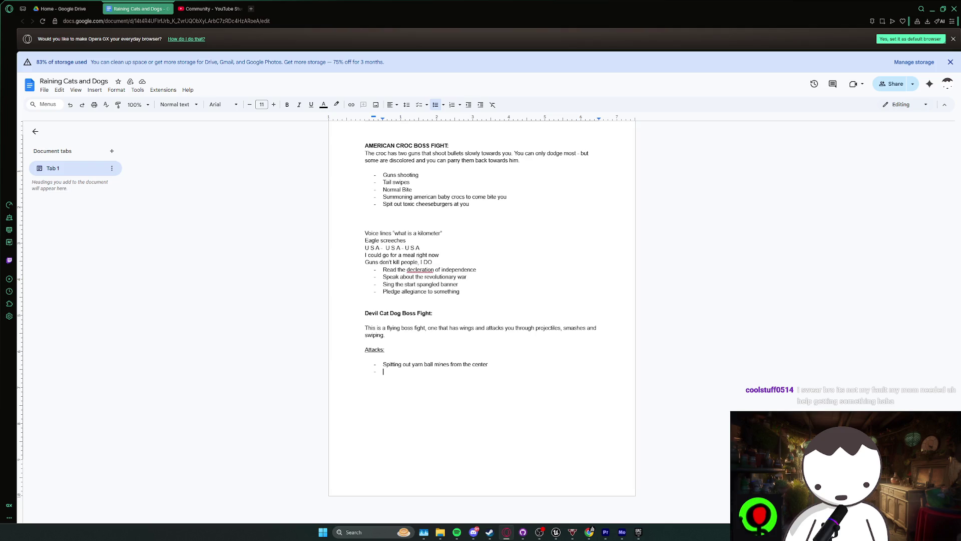
text(Ground pound)
key(Return)
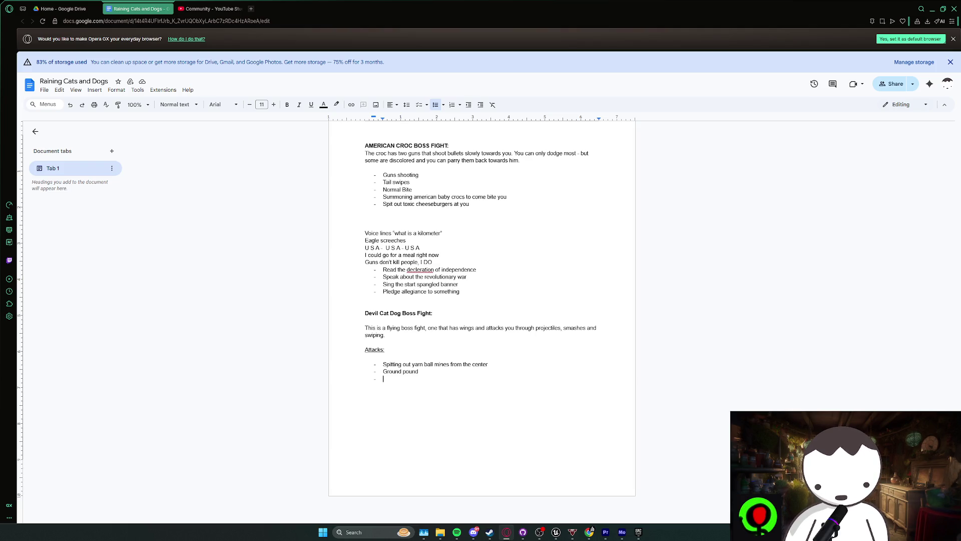
- Type the third attack, 'Going to the ground, quickly towards you and swipe attacking', then start a new bullet
text(Going to )
text(ward)
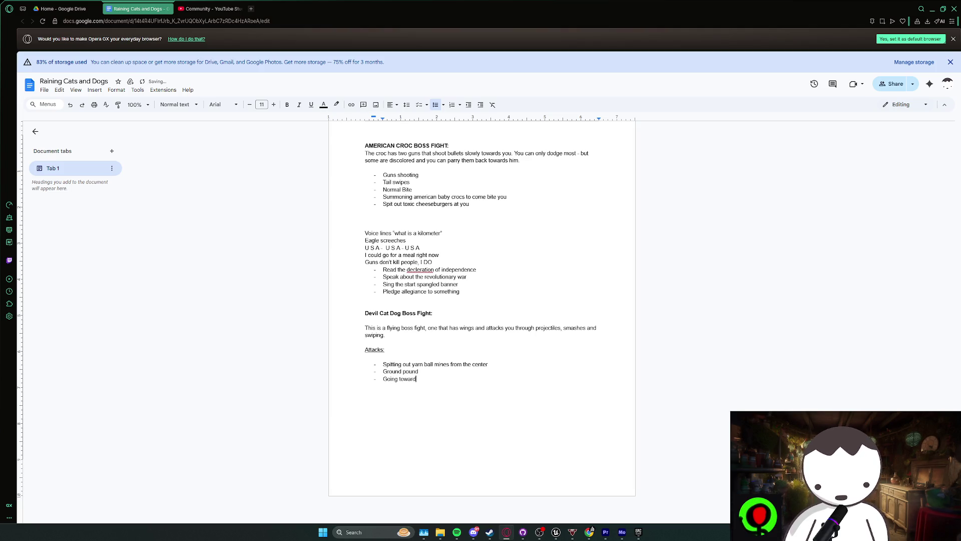
key(BackSpace)
key(BackSpace)
key(BackSpace)
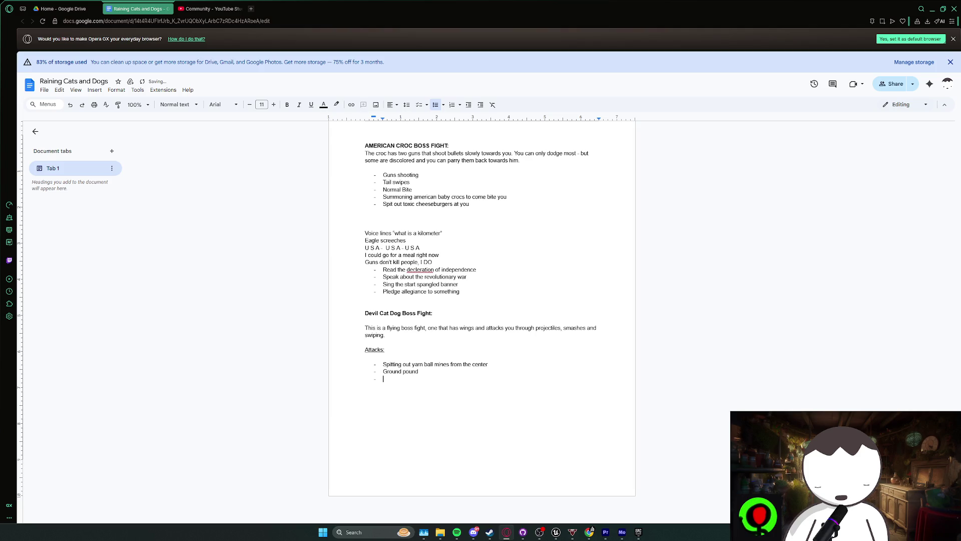
text(Going toi th)
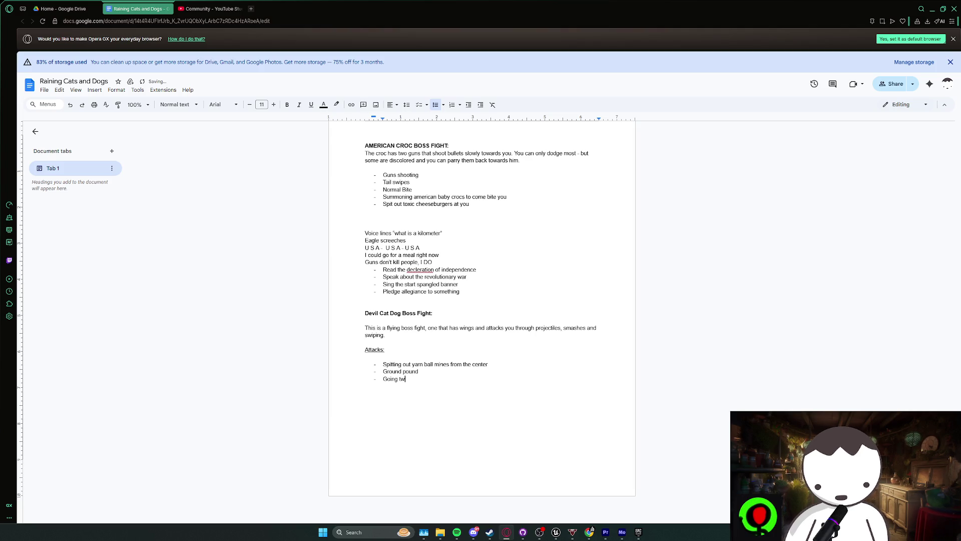
key(BackSpace)
key(BackSpace)
key(BackSpace)
text(the gr)
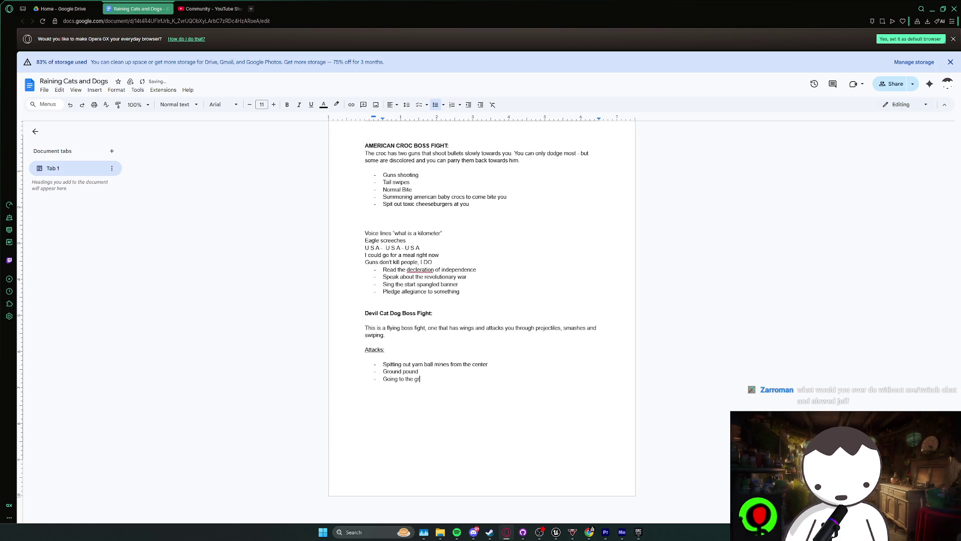
text(ound, quic)
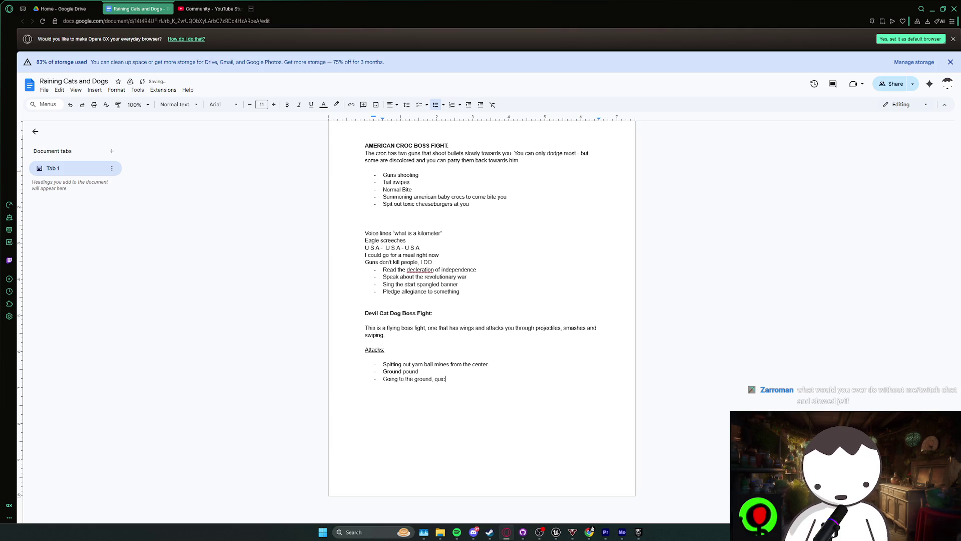
text(kly twoards )
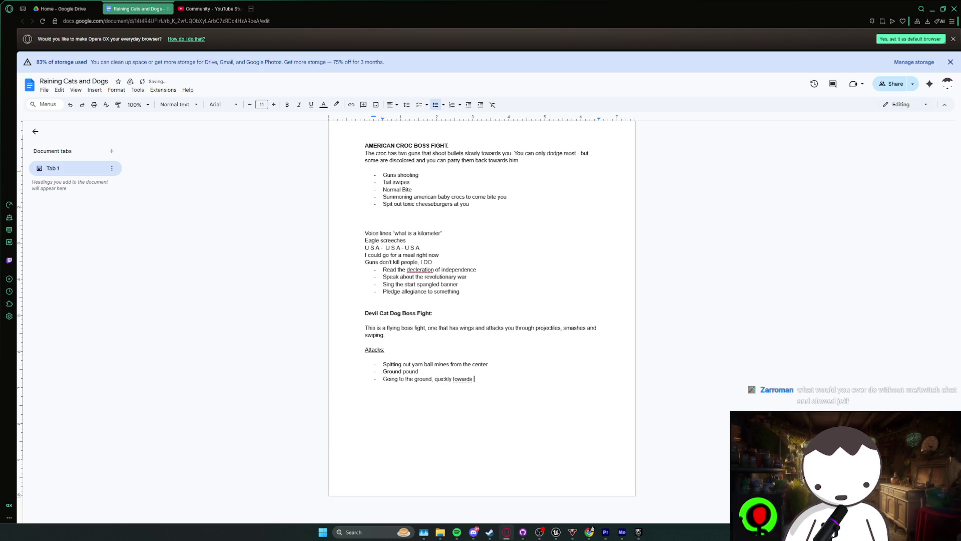
text(you and )
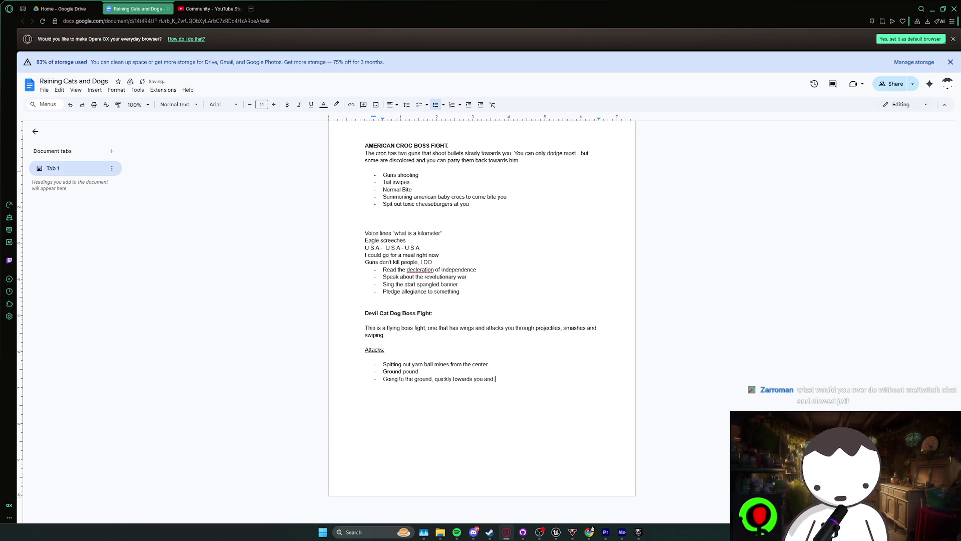
text(swiping)
key(BackSpace)
key(BackSpace)
key(BackSpace)
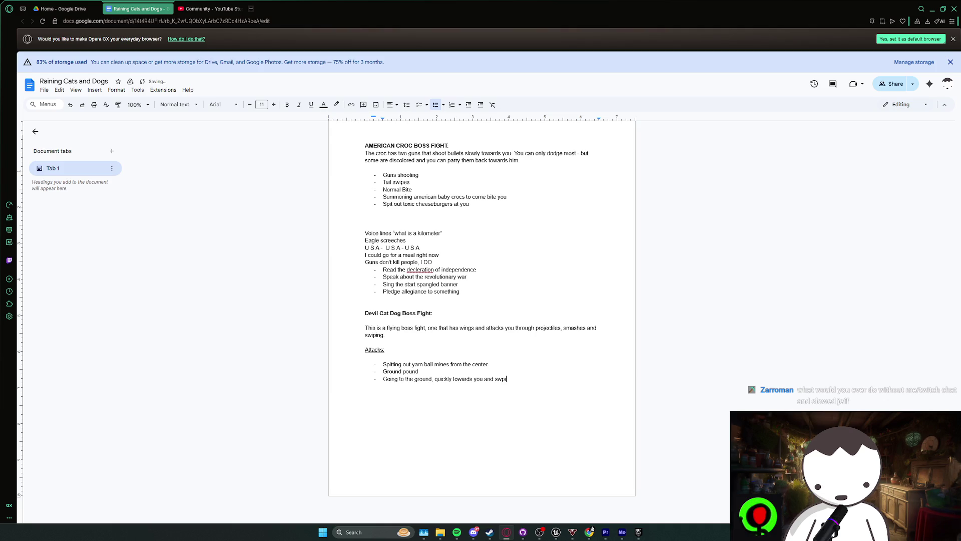
text(iping)
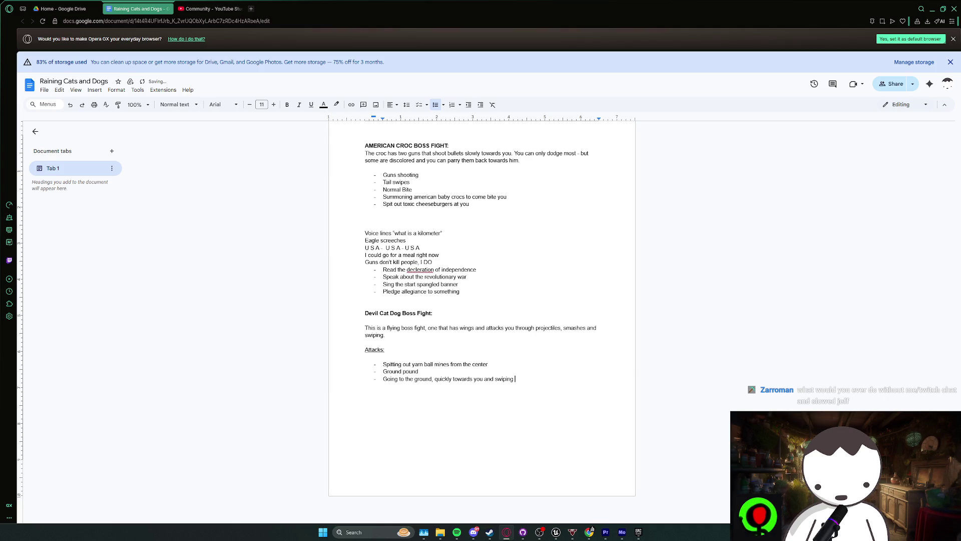
key(BackSpace)
key(BackSpace)
key(BackSpace)
text(e attacking)
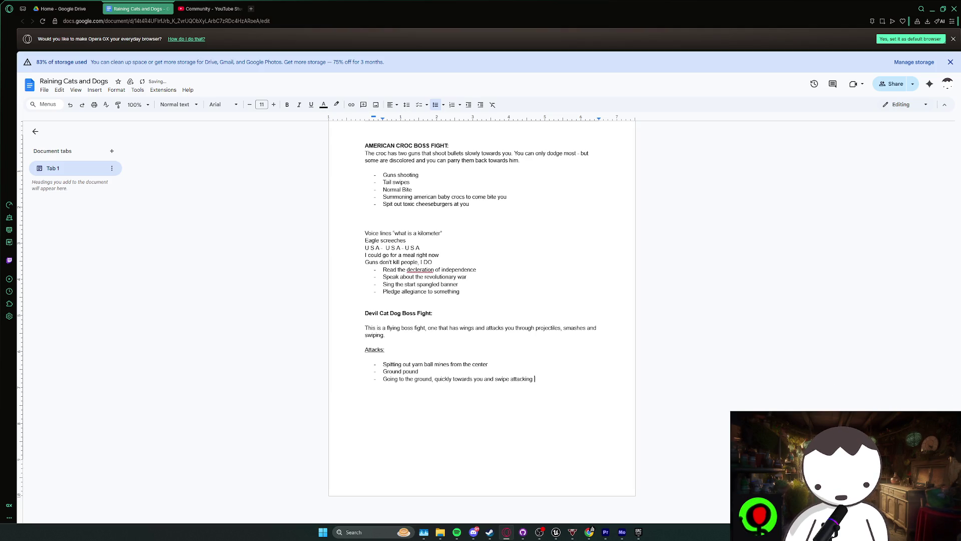
key(Return)
- Bring up Unreal Engine's BP_CatDog blueprint showing the cat and Border Collie meshes
click(559, 533)
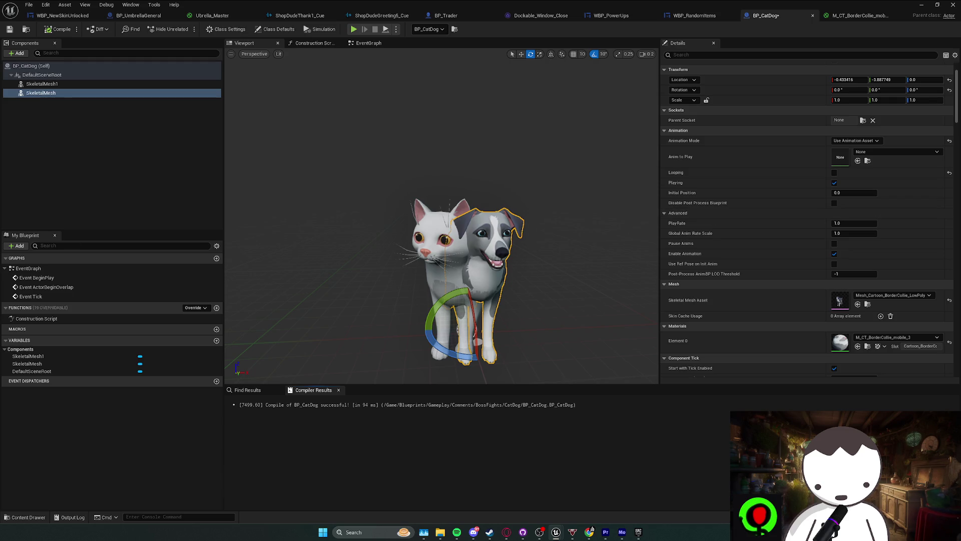
click(590, 530)
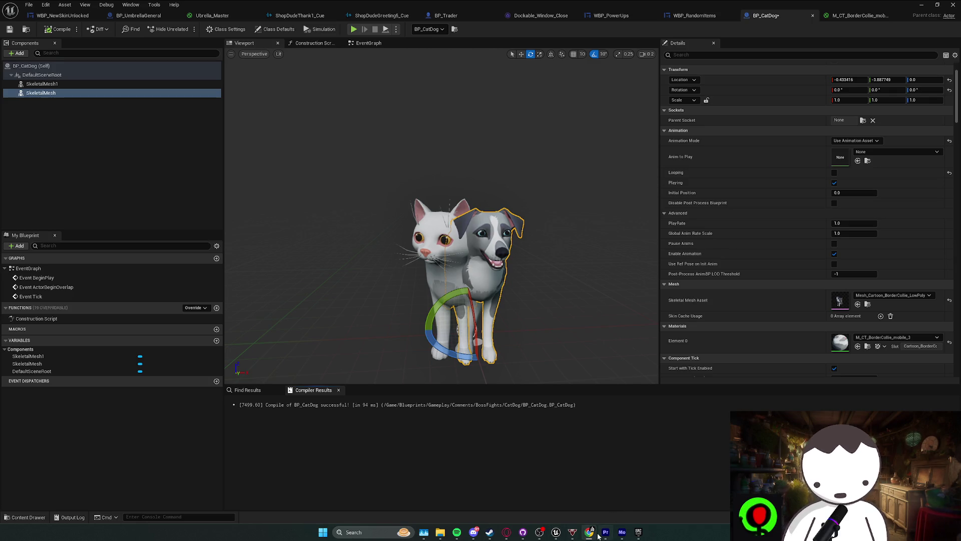
click(507, 532)
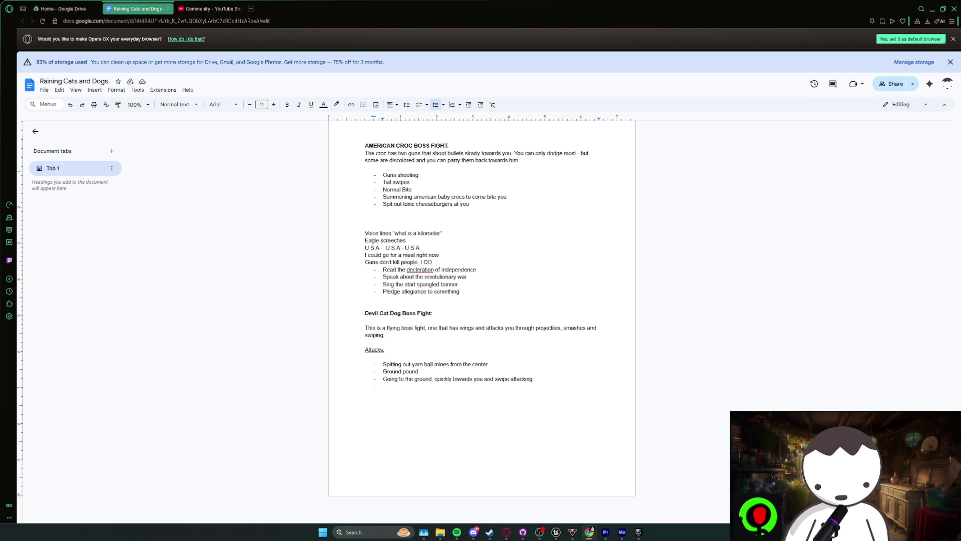
click(570, 437)
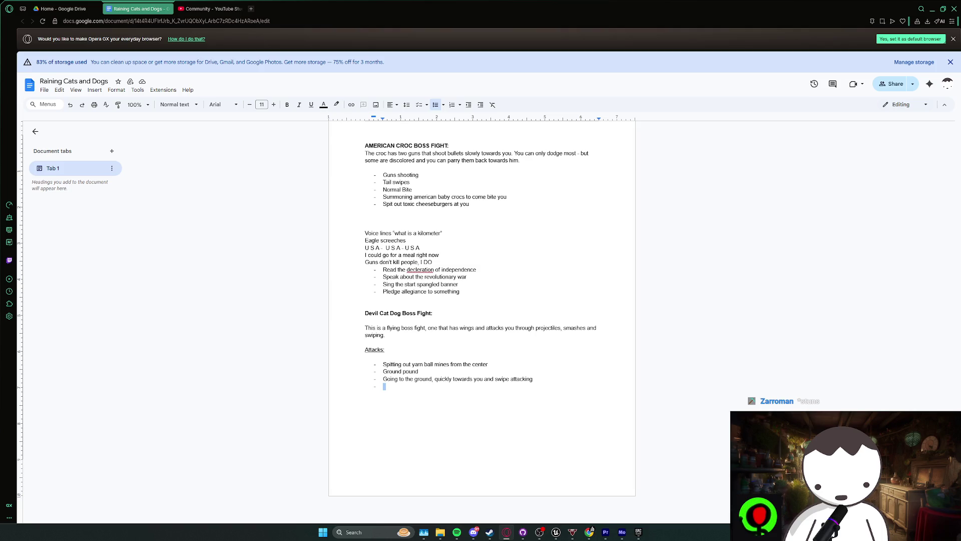
- Return to the L_Anims level and show the basic Shapes in Place Actors
click(555, 532)
click(587, 501)
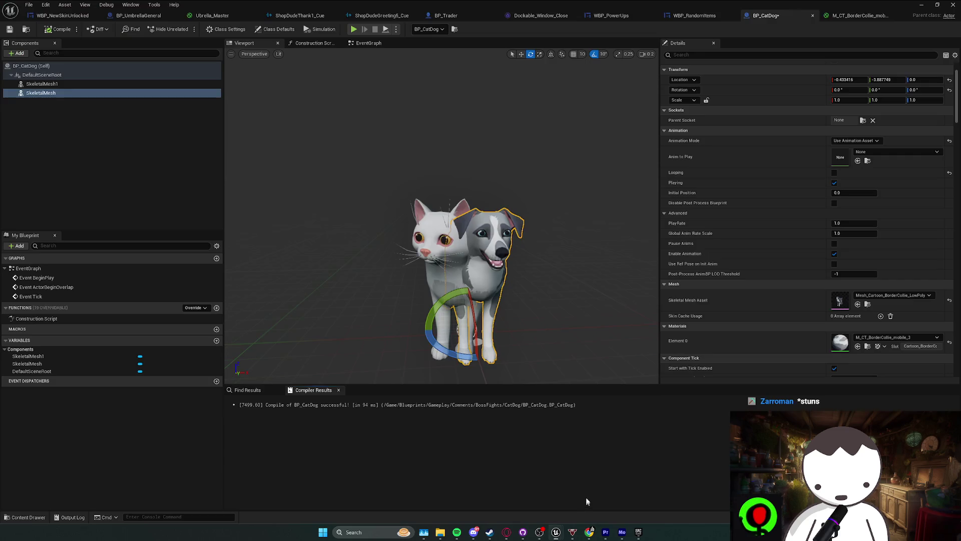
click(921, 4)
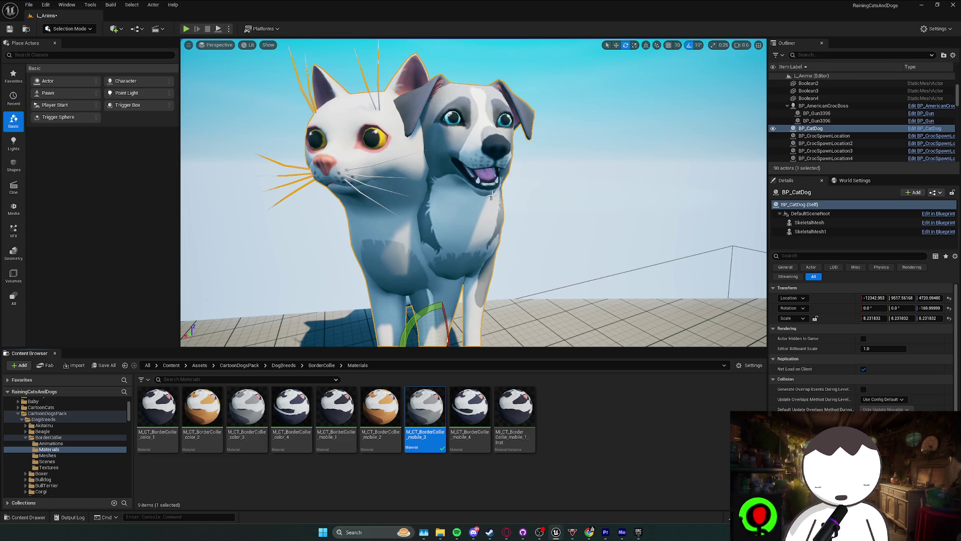
scroll(497, 269, down, 5)
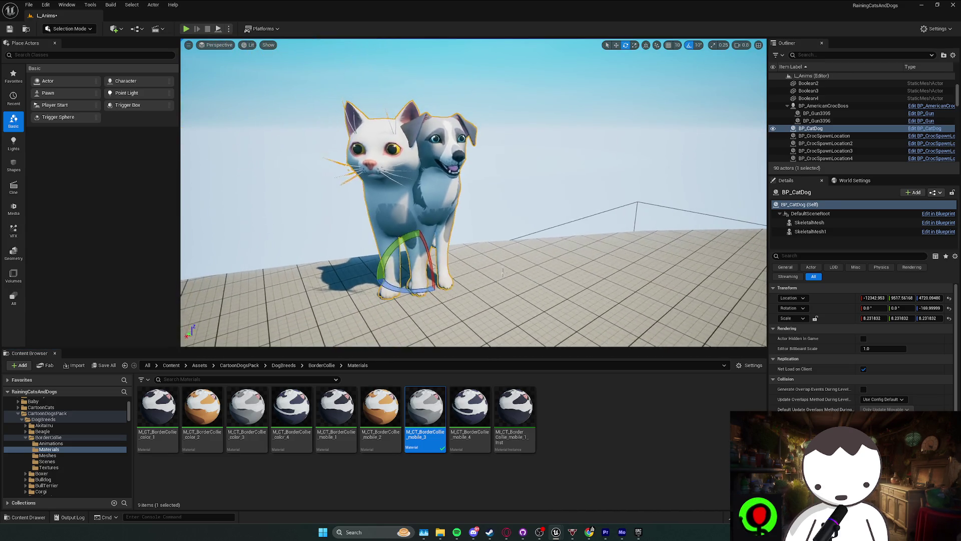
click(13, 168)
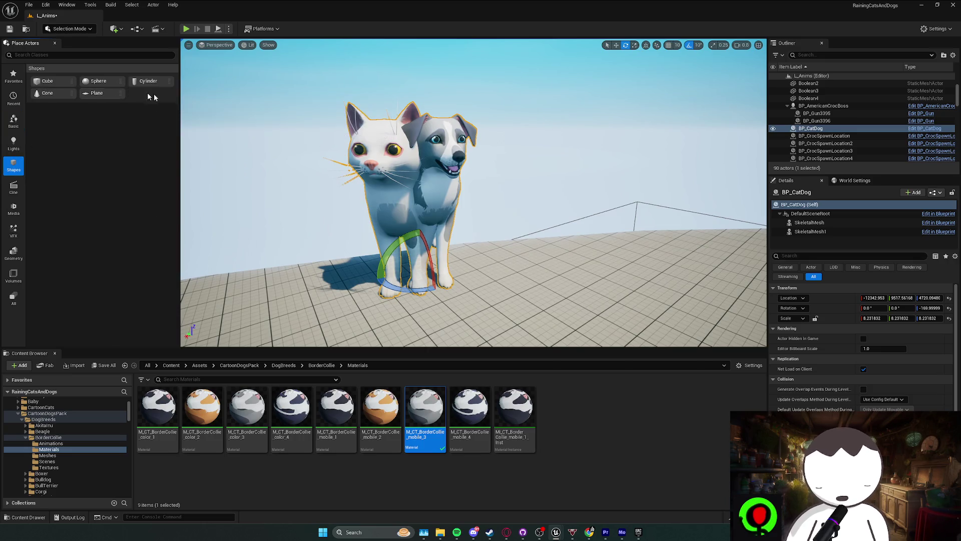
- Place a cone beside the cat-dog and scale it into a large flat disc
mouse_move(47, 93)
mouse_down()
mouse_move(466, 273)
mouse_move(501, 280)
mouse_move(504, 182)
mouse_move(516, 201)
mouse_up()
key(w)
key(r)
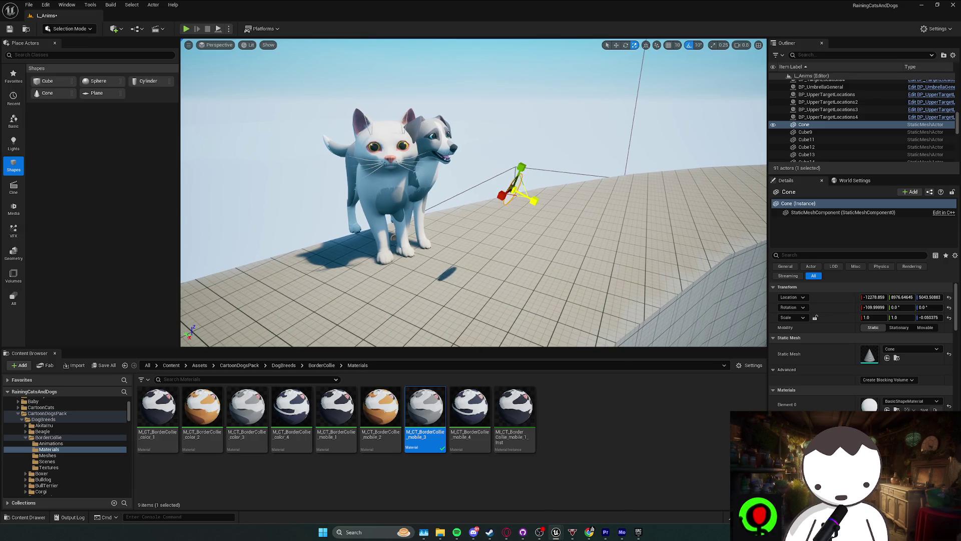
drag(521, 204, 508, 206)
click(450, 193)
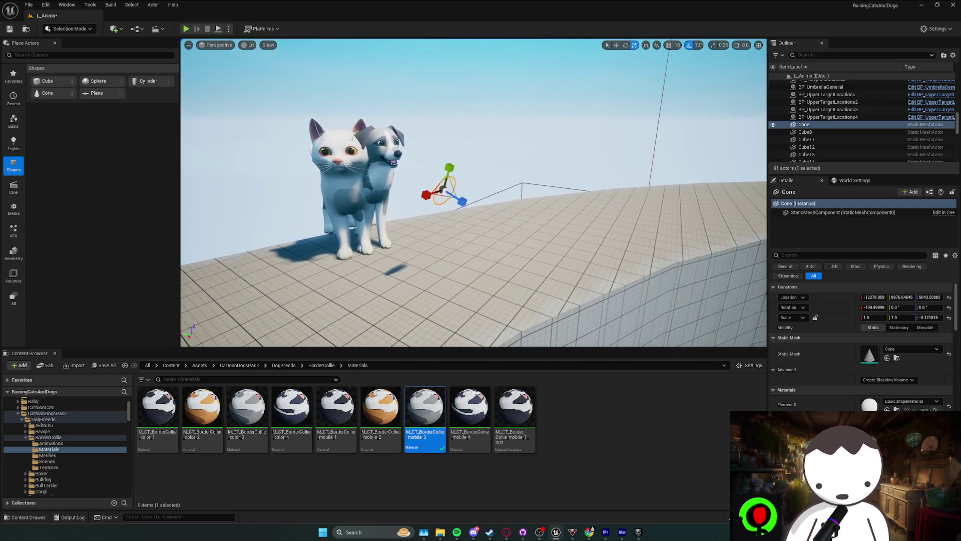
mouse_move(434, 197)
mouse_down()
mouse_move(470, 165)
mouse_move(457, 198)
mouse_move(509, 219)
mouse_up()
key(w)
scroll(440, 200, down, 3)
scroll(513, 220, up, 3)
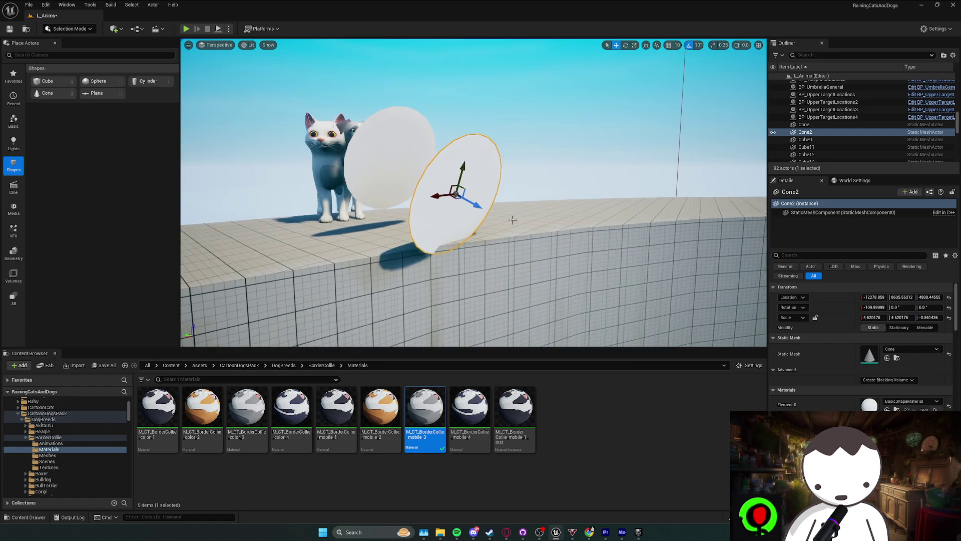
- Duplicate the disc, then delete all the trial cone discs and return to the Google Doc
alt+drag(457, 193, 515, 222)
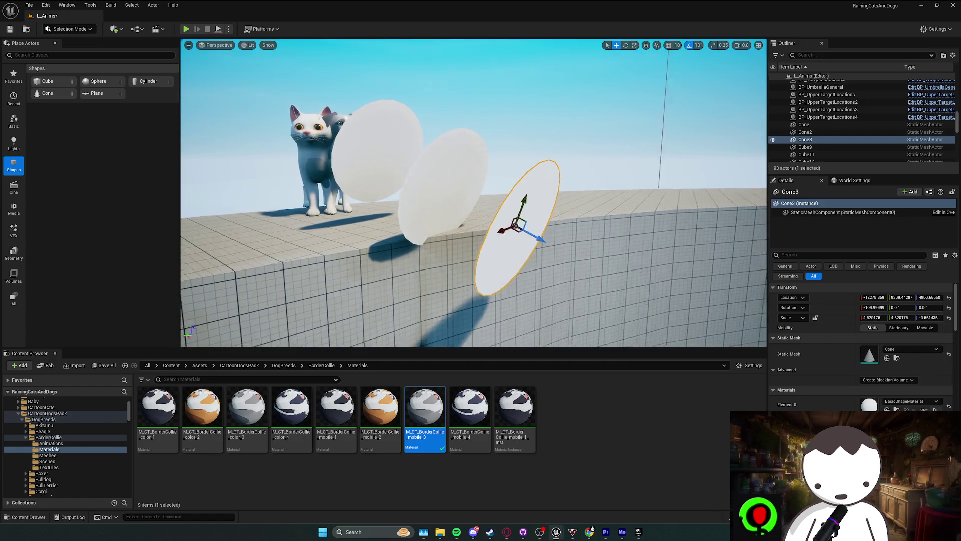
click(328, 145)
mouse_move(328, 145)
alt+mouse_down()
mouse_move(555, 188)
mouse_move(479, 156)
mouse_move(537, 151)
mouse_move(439, 151)
alt+mouse_up()
ctrl+click(411, 167)
ctrl+click(419, 163)
click(501, 150)
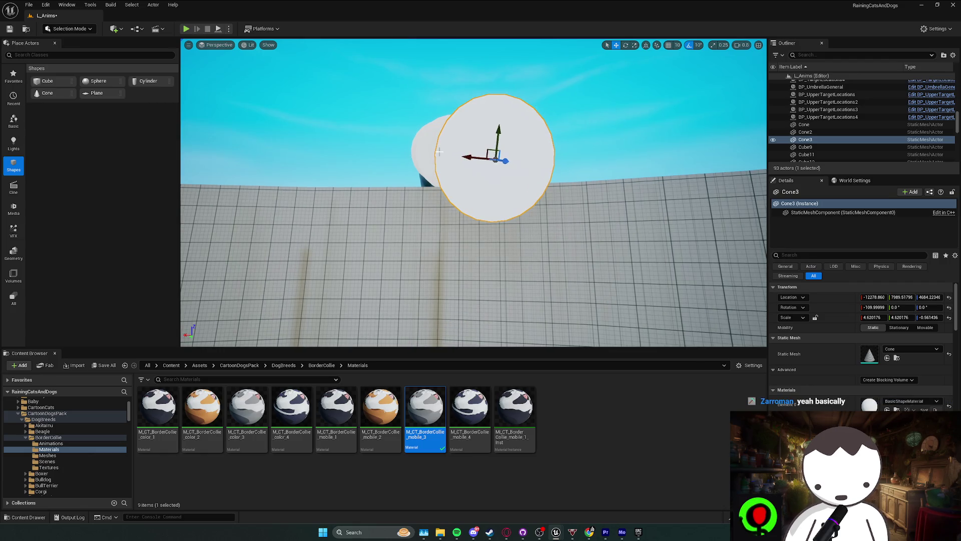
key(Delete)
click(441, 153)
key(Delete)
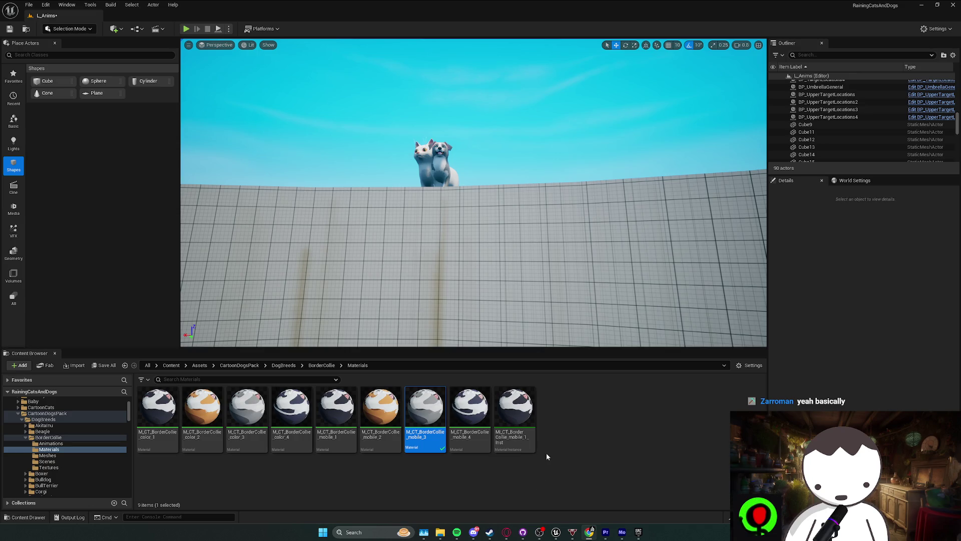
click(508, 534)
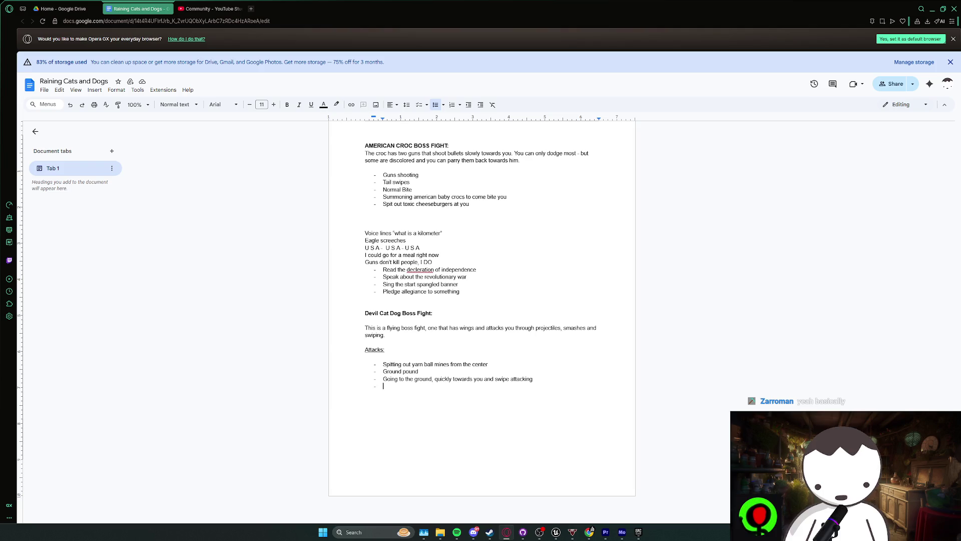
- Add 'Bark shockwaves' and 'Shoot out hairballs' as new Devil Cat Dog attack bullets
text(B)
text(Bark shockwav)
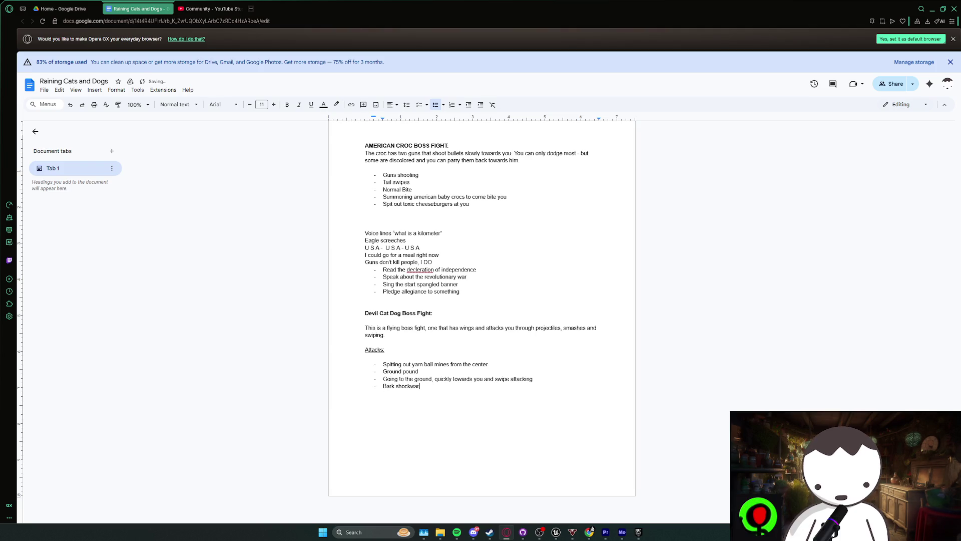
text(es)
key(Return)
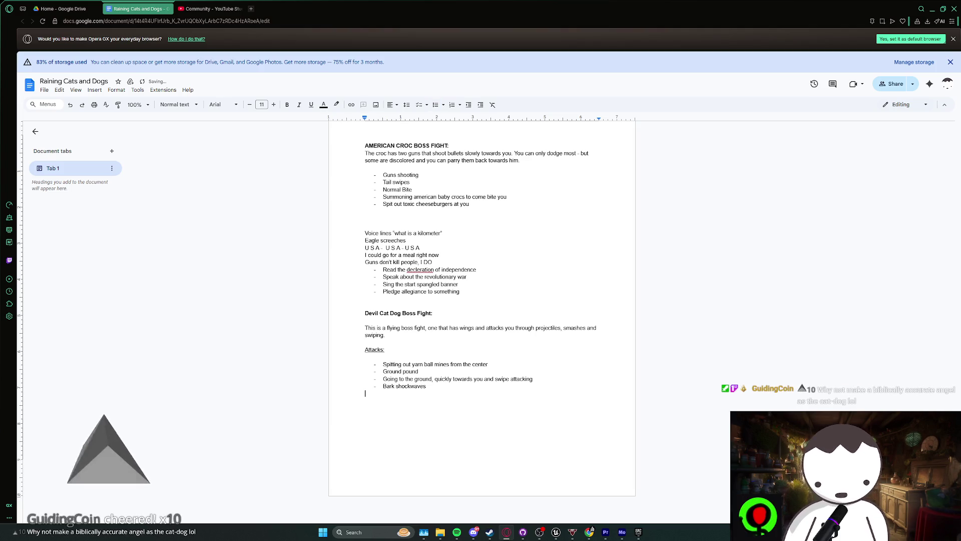
key(ctrl+z)
text(Hair)
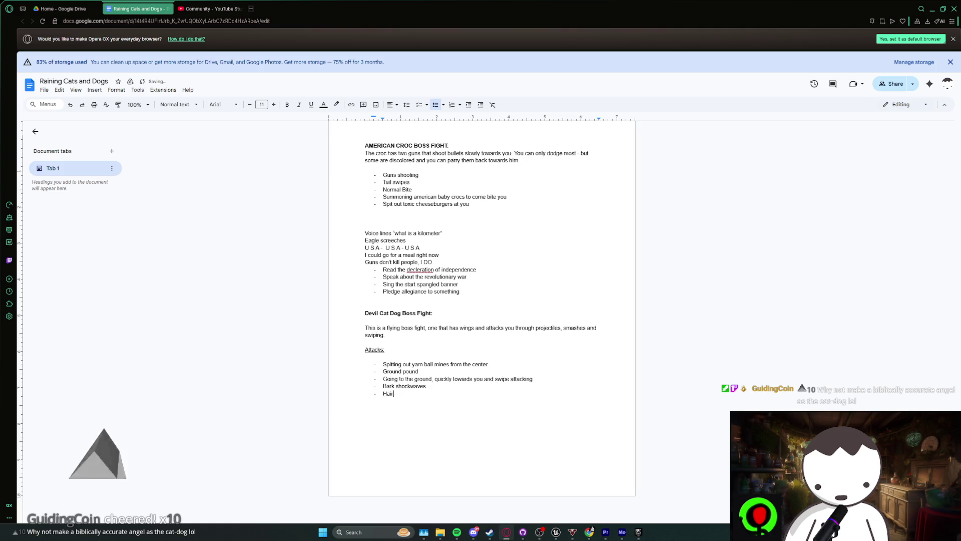
key(BackSpace)
key(BackSpace)
key(BackSpace)
text(Shoo)
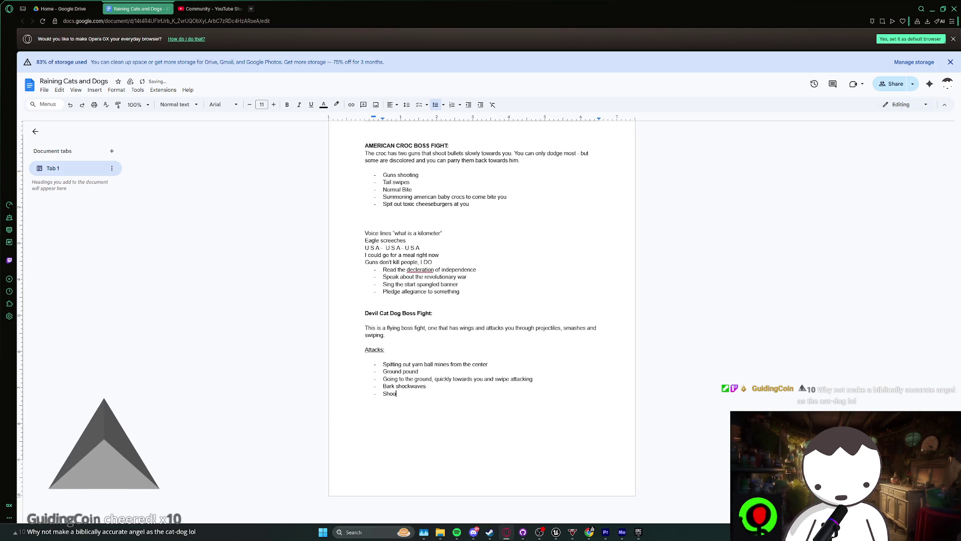
text(t out hair)
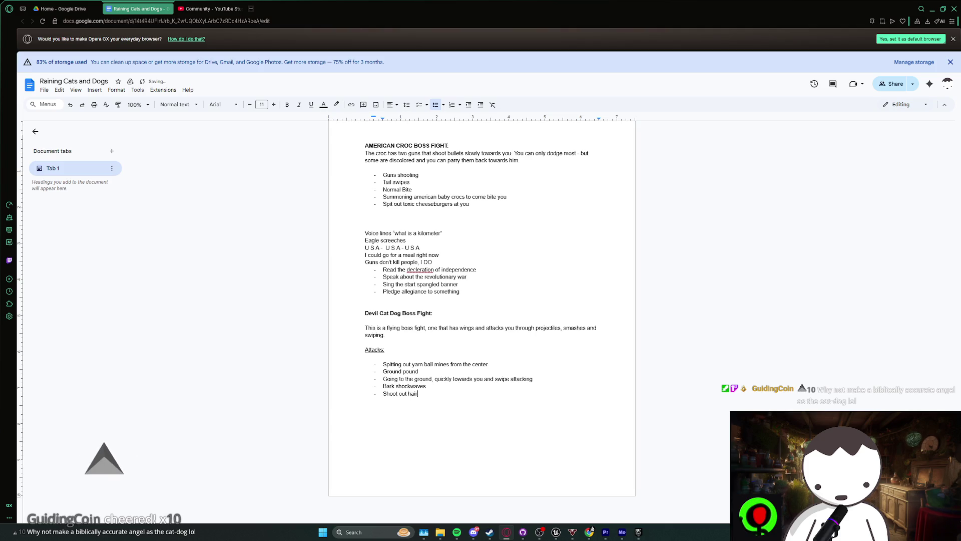
text(balls)
key(Return)
key(Return)
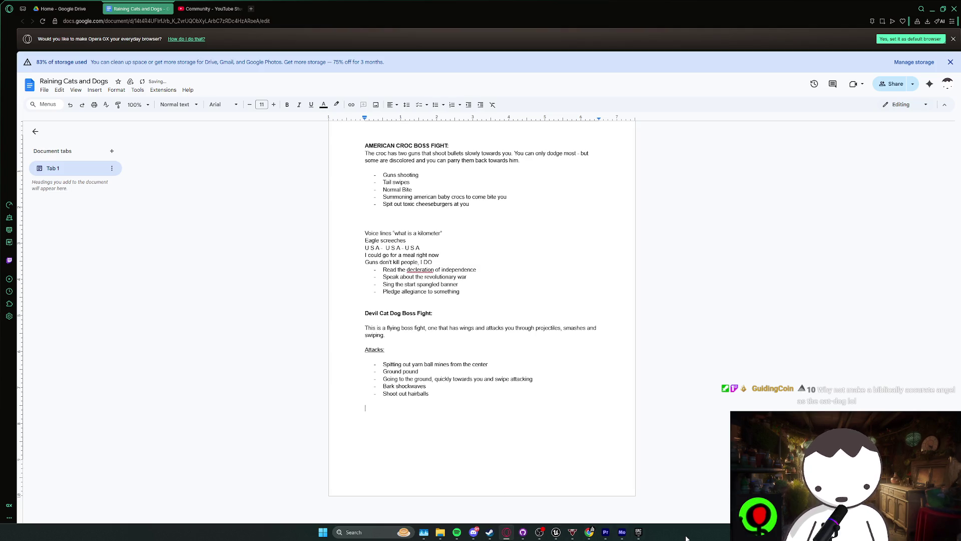
click(638, 534)
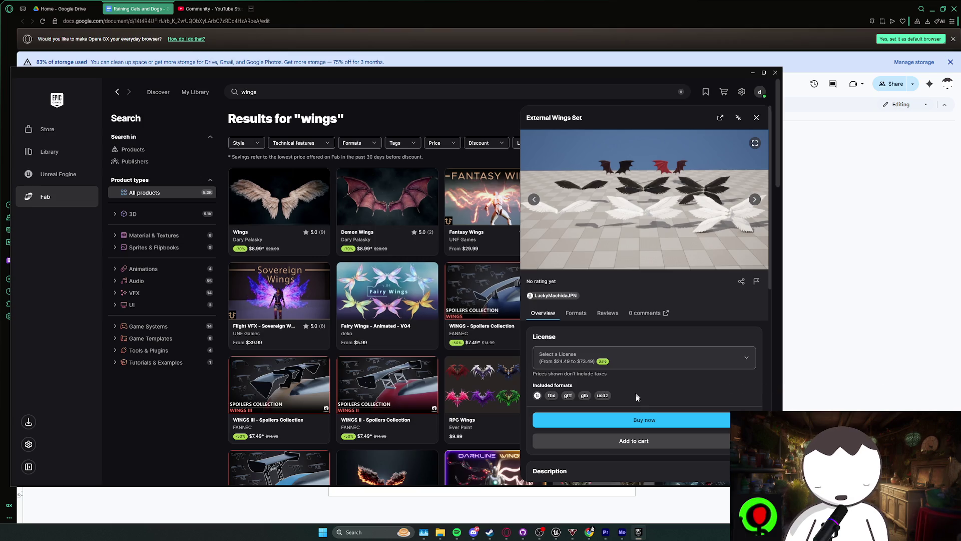
- Glance over the Fab 'wings' results, then return to the Raining Cats and Dogs Google Doc
mouse_move(638, 532)
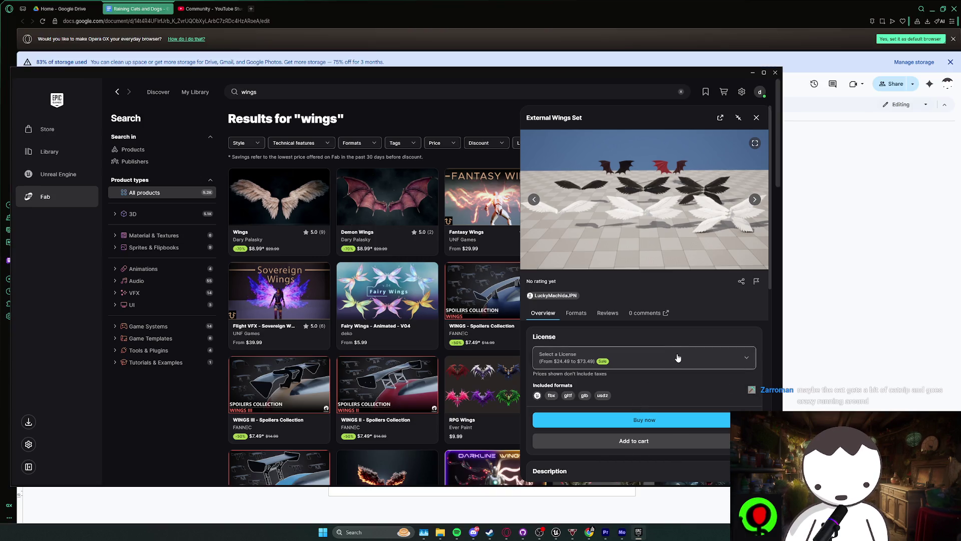
click(462, 4)
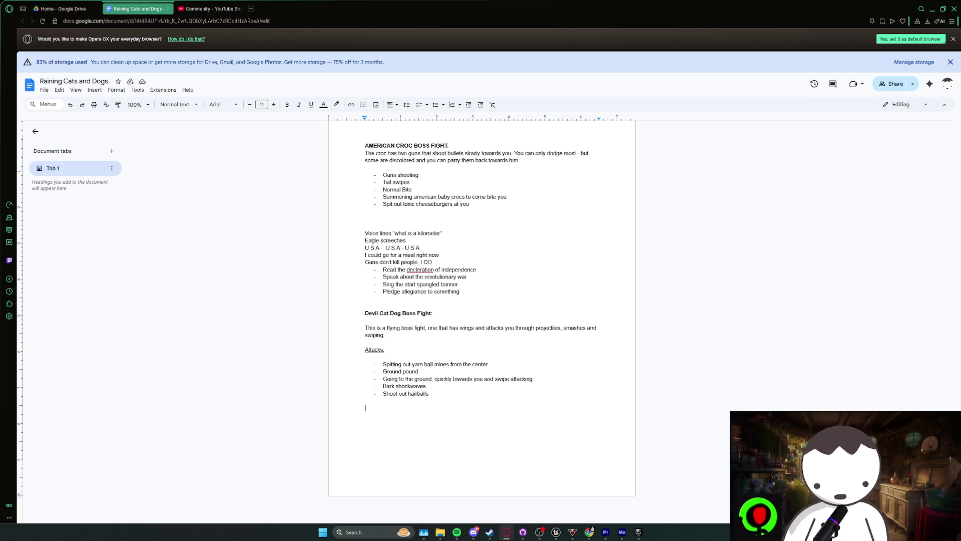
- Select and deselect lines in the Attacks list, then undo and redo the last edit
key(shift+Up)
key(shift+Up)
key(shift+Up)
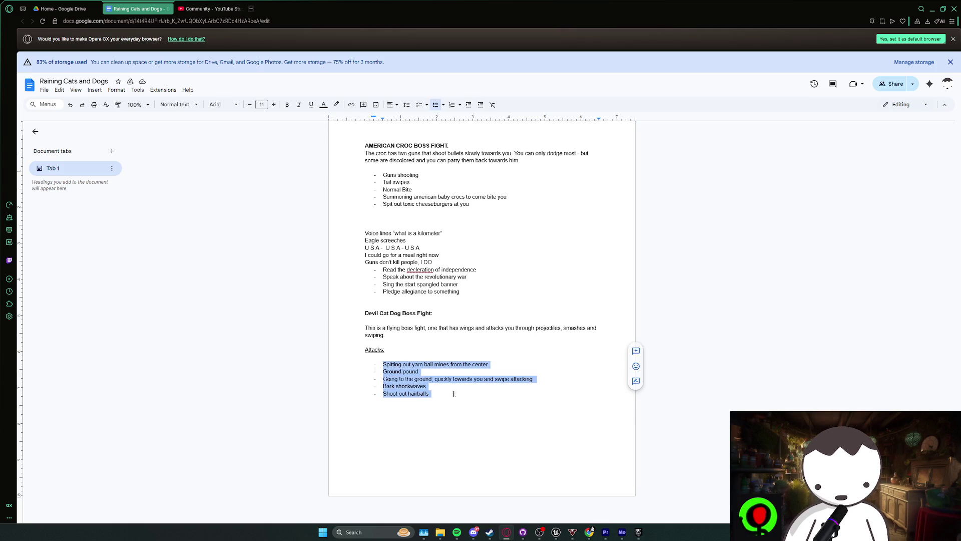
click(453, 393)
mouse_move(453, 392)
mouse_down()
mouse_move(383, 364)
mouse_move(534, 380)
mouse_move(386, 379)
mouse_move(436, 379)
mouse_move(426, 386)
mouse_up()
click(383, 368)
click(455, 379)
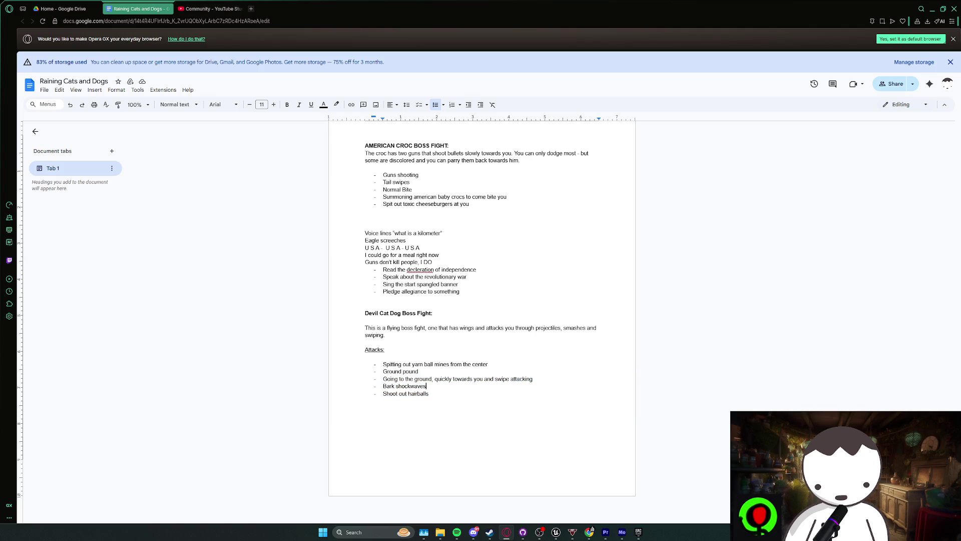
drag(408, 379, 429, 394)
click(425, 386)
double_click(424, 379)
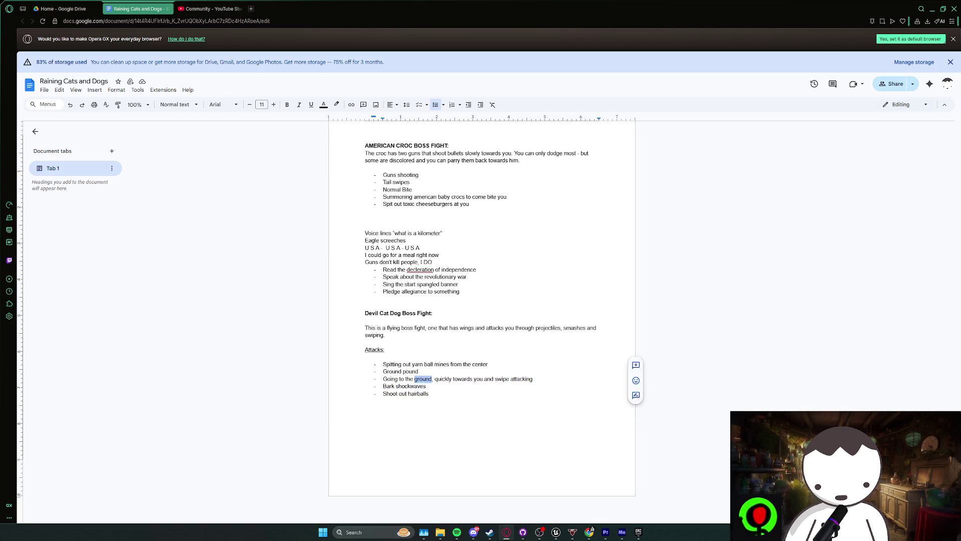
click(425, 386)
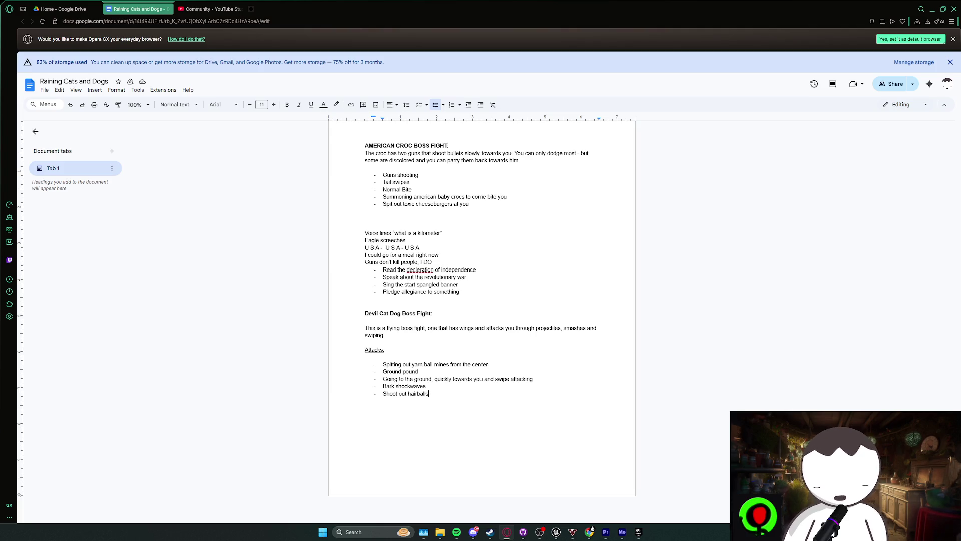
key(ctrl+z)
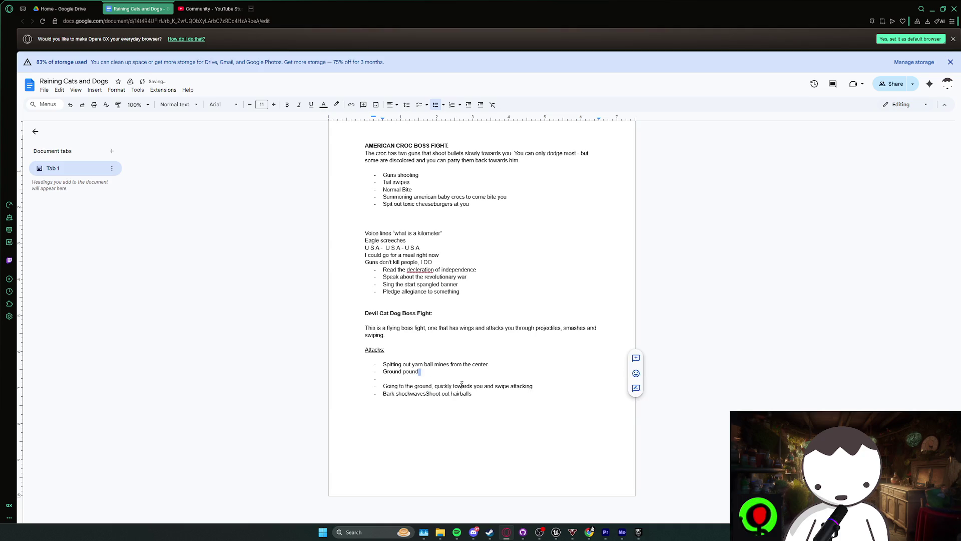
key(ctrl+y)
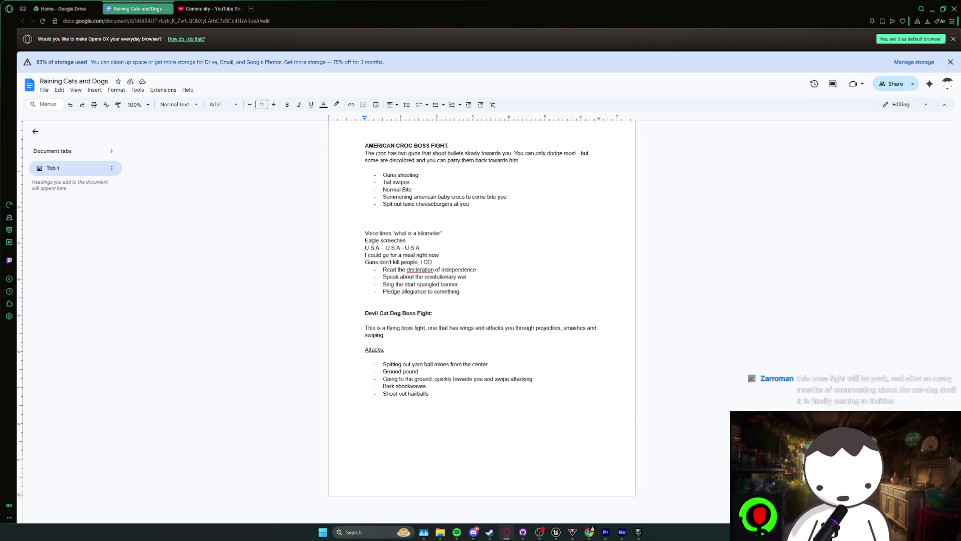
- Undo the accidental rearrangement of attack lines, leaving the caret after 'Shoot out hairballs'
triple_click(443, 406)
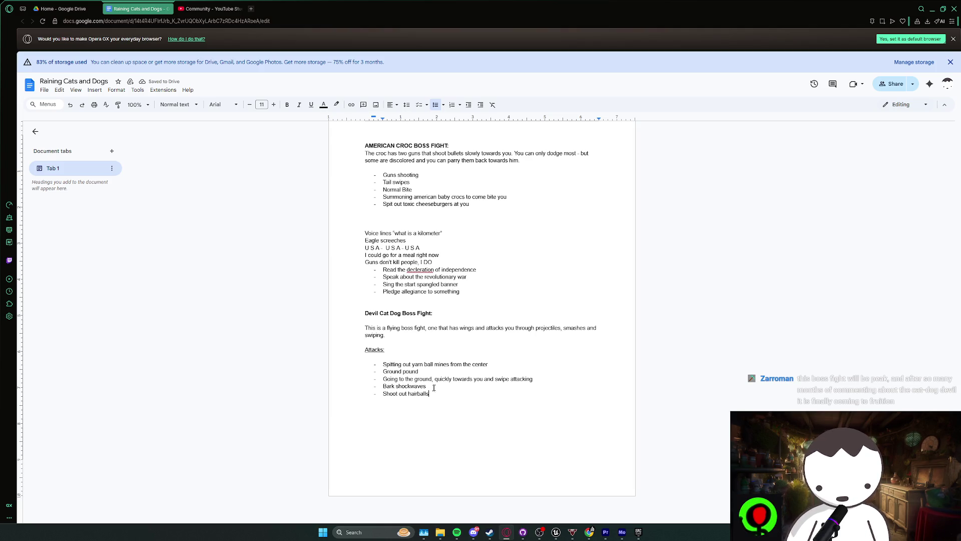
drag(424, 373, 384, 364)
click(425, 372)
click(424, 373)
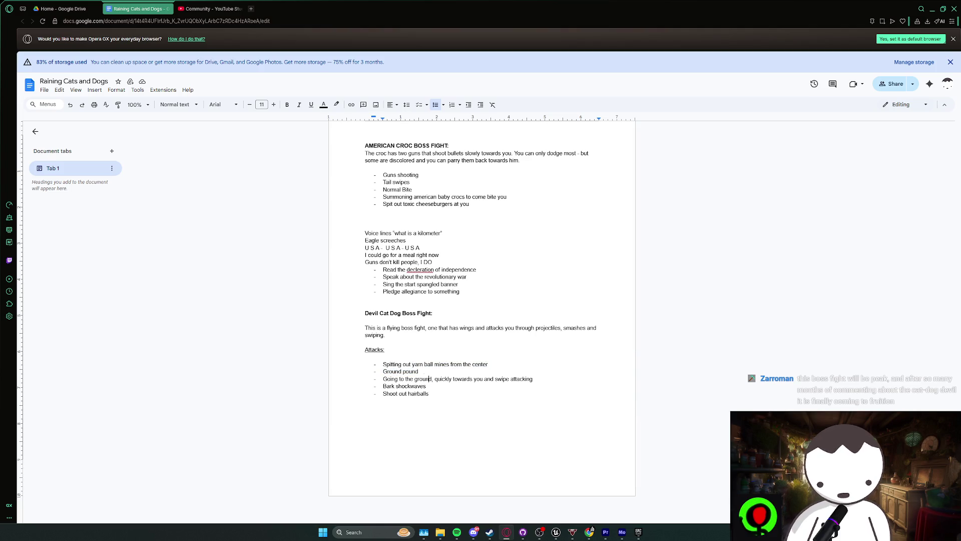
click(431, 379)
click(438, 378)
mouse_move(438, 378)
mouse_down()
mouse_move(426, 364)
mouse_move(383, 378)
mouse_up()
click(438, 378)
click(438, 379)
key(ctrl+z)
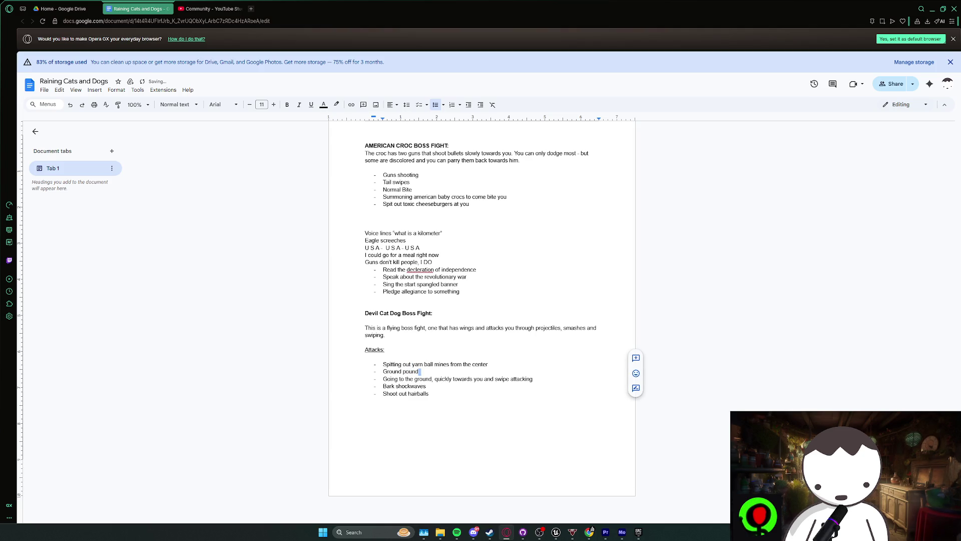
click(429, 393)
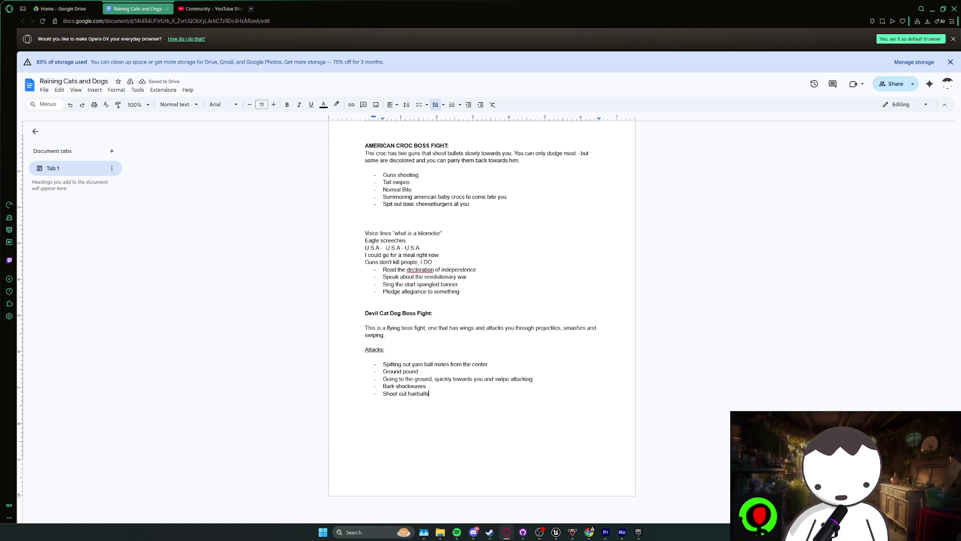
- Back in Unreal, delete the BP_CatDog actor from the L_Anims level
mouse_move(556, 530)
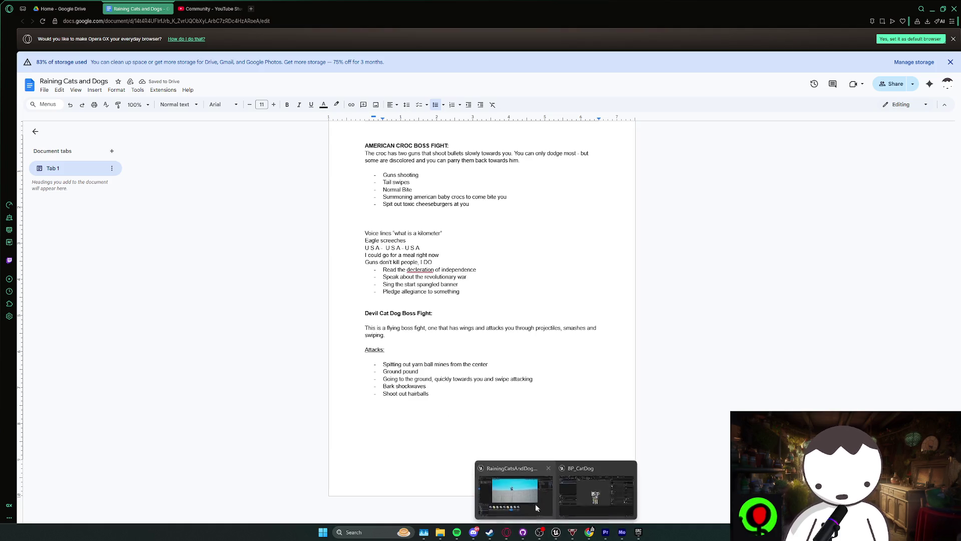
click(536, 503)
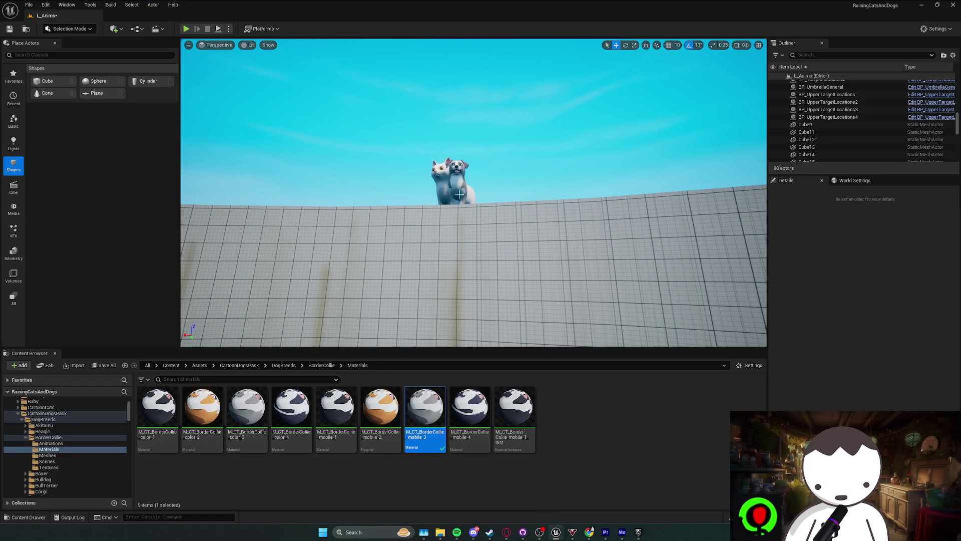
click(475, 215)
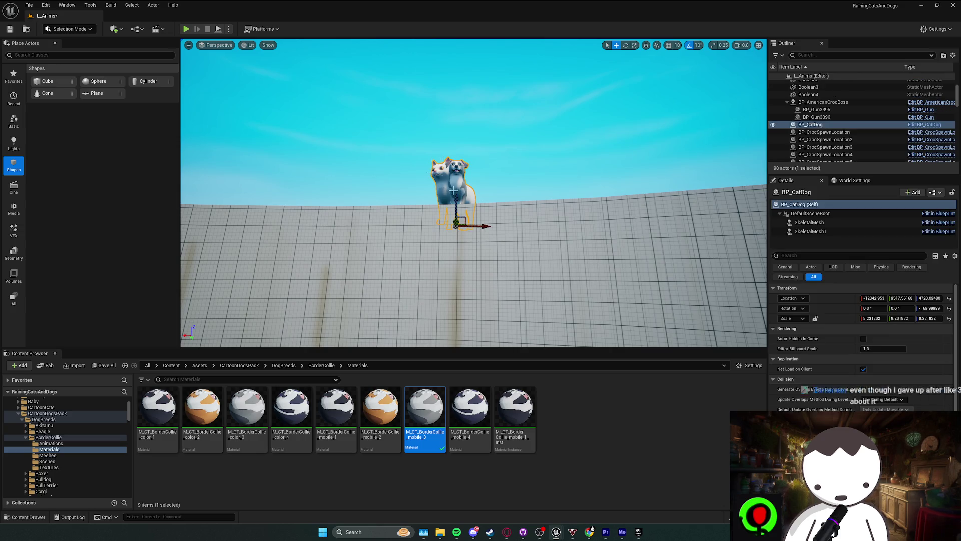
key(Delete)
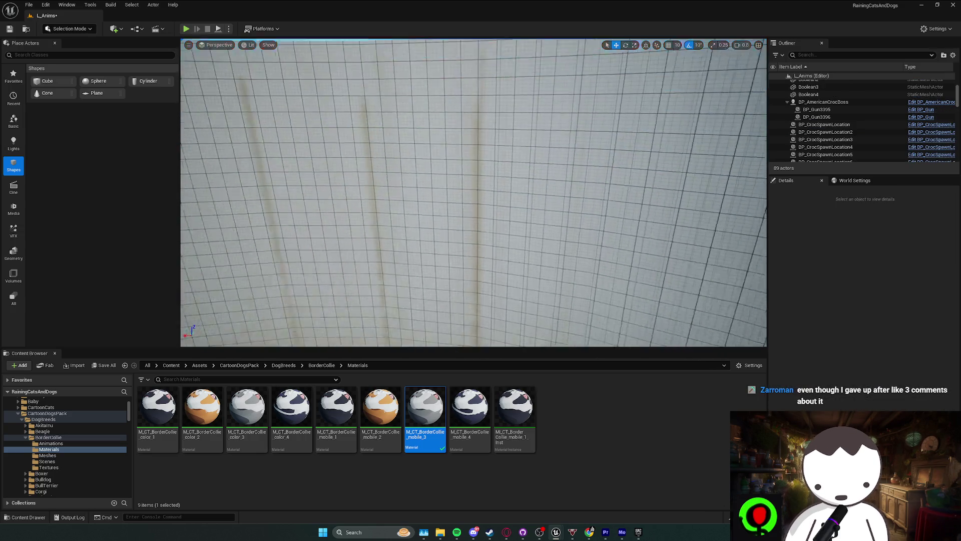
- Fly the camera down into and around the crocodile pool to inspect it
key(s)
scroll(481, 208, up, 2)
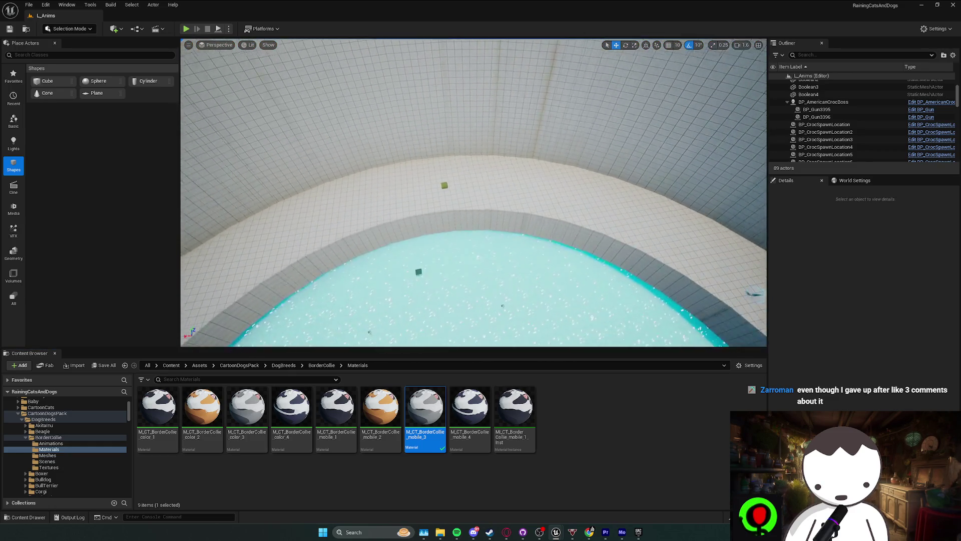
key(w)
scroll(473, 192, up, 1)
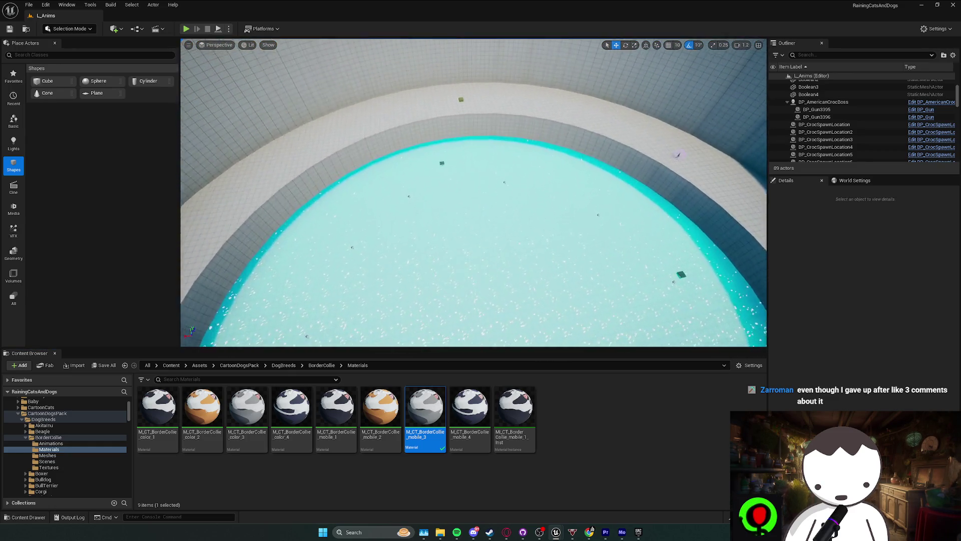
scroll(474, 193, down, 3)
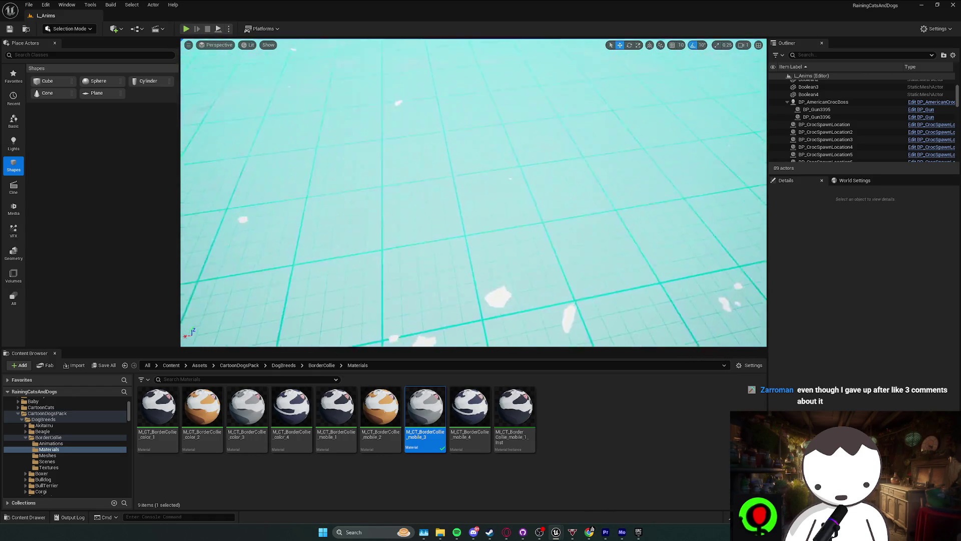
key(s)
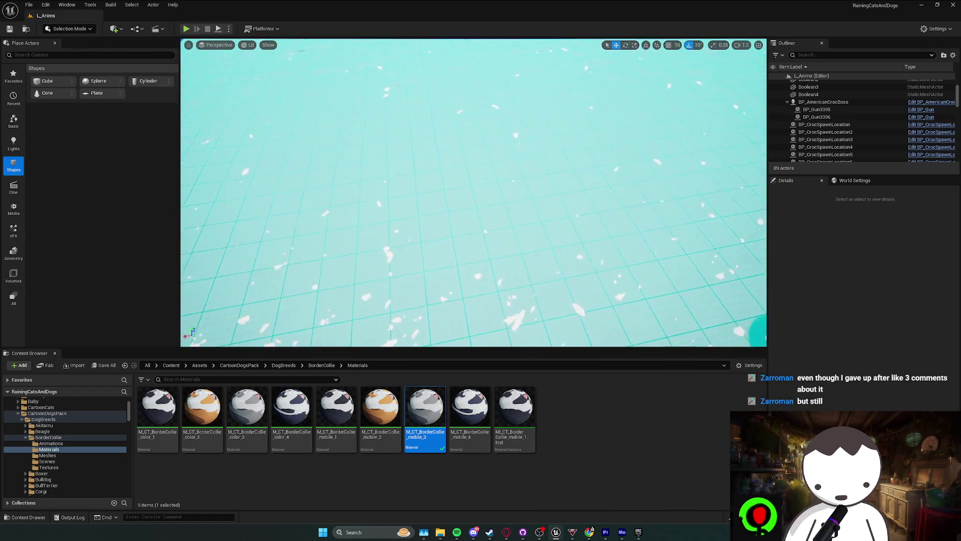
scroll(473, 193, up, 2)
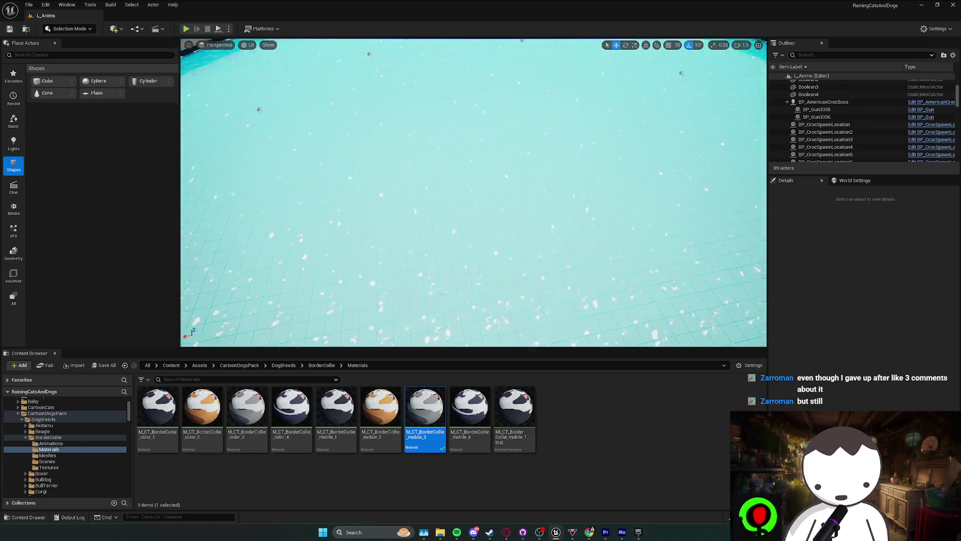
scroll(474, 193, up, 2)
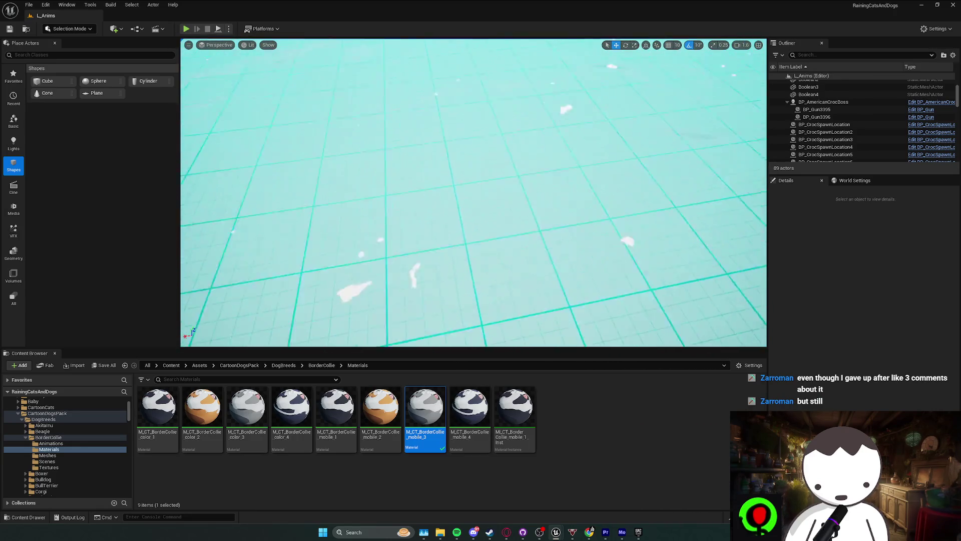
scroll(473, 192, down, 2)
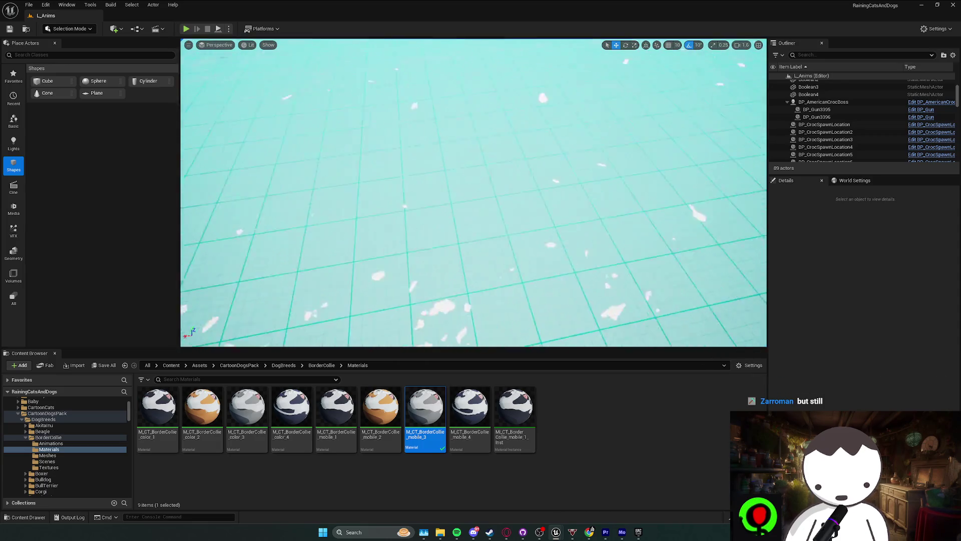
scroll(480, 206, up, 3)
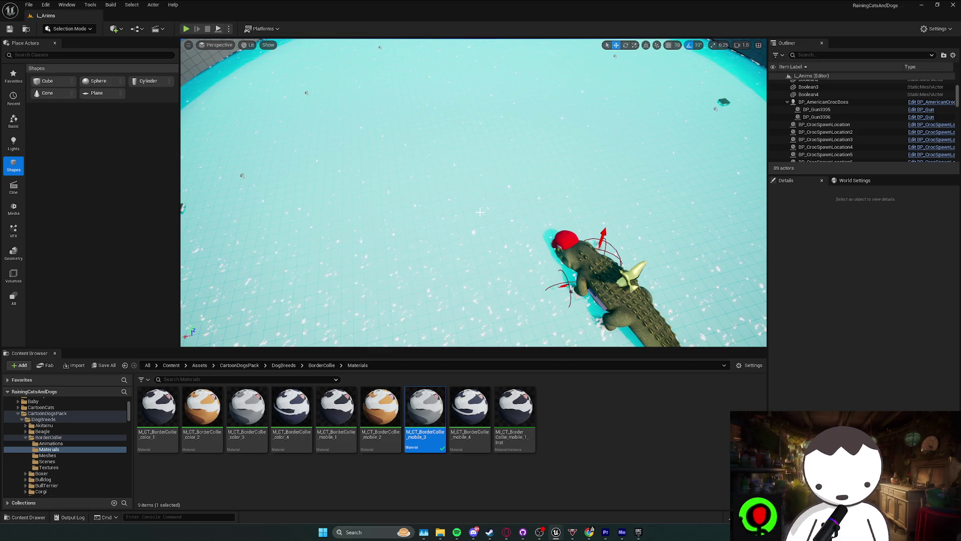
scroll(479, 212, down, 5)
- Play-test L_MainMapRedone, jumping the character up onto the purple-glowing metal crates
key(q)
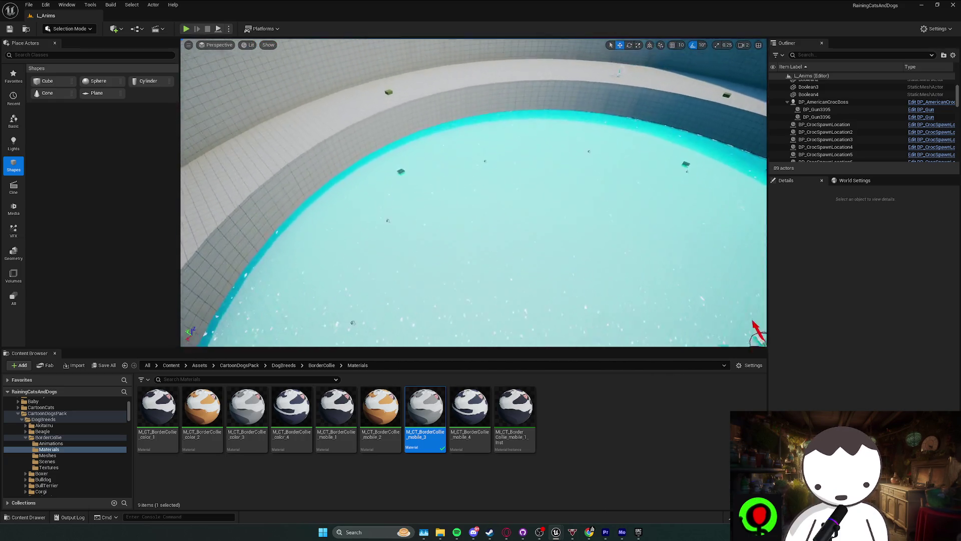
scroll(473, 192, up, 1)
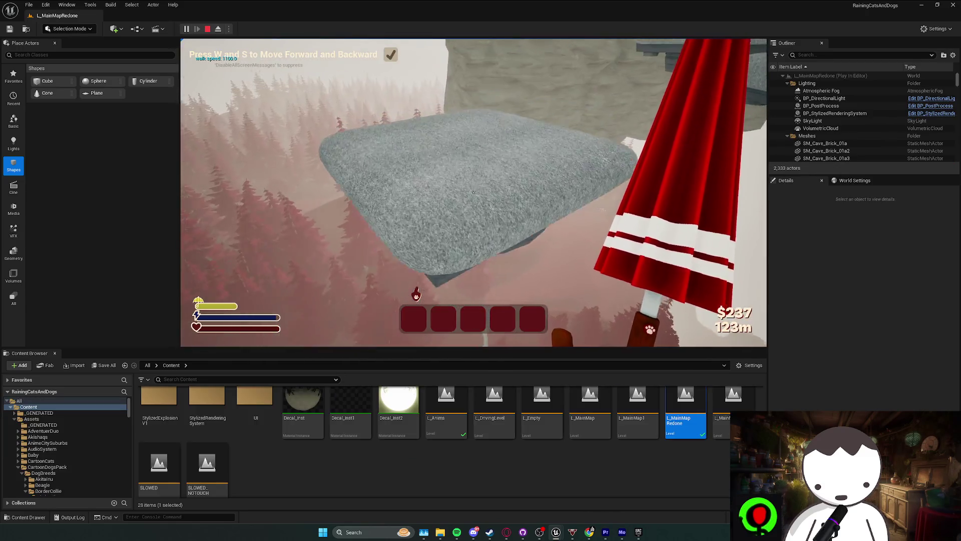
key(a)
key(d)
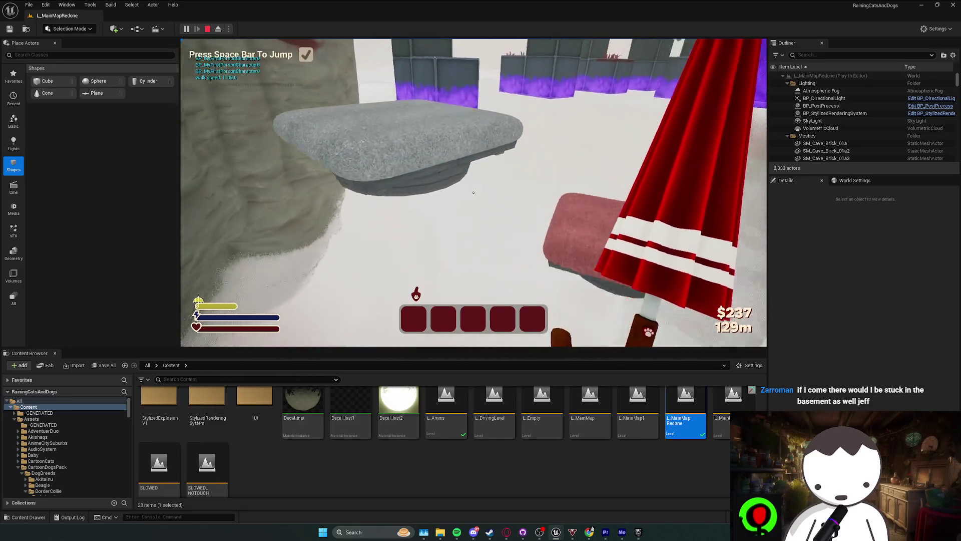
key(space)
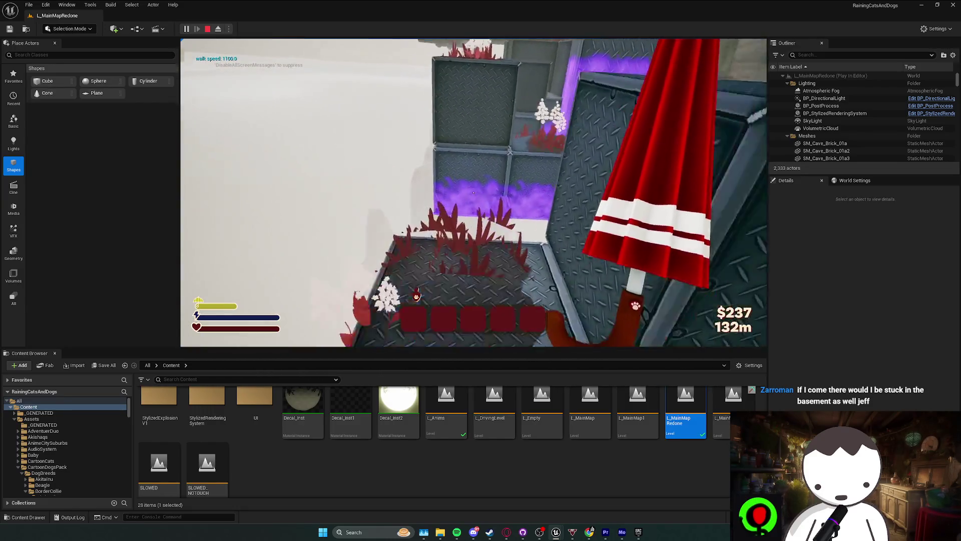
key(space)
- Cross the crate pit and red foliage to the metal-floor checkpoint, then stop Play-In-Editor
key(w)
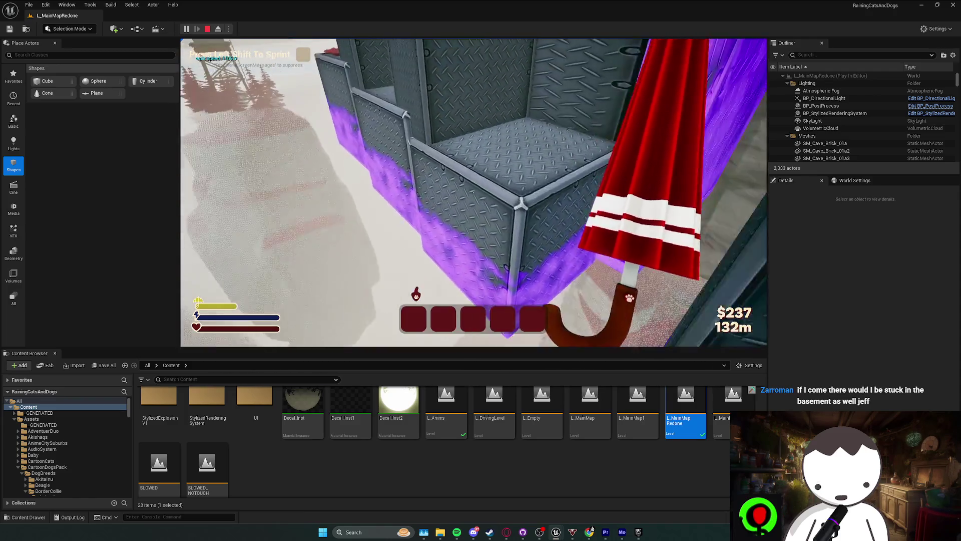
key(space)
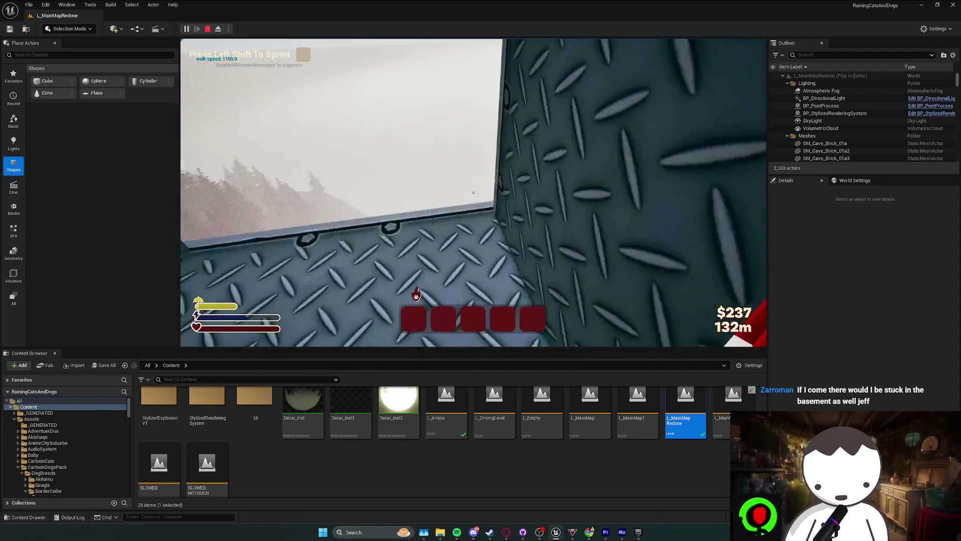
key(w)
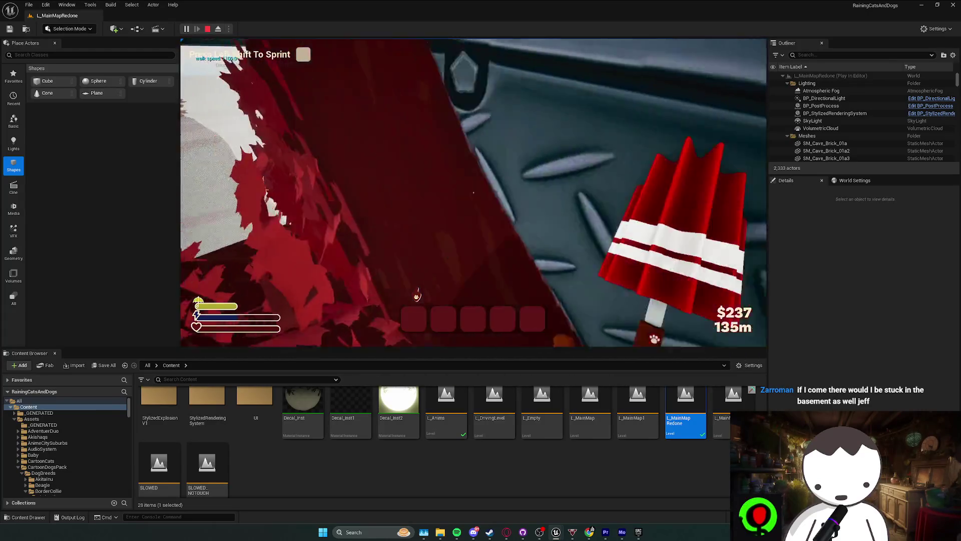
key(w)
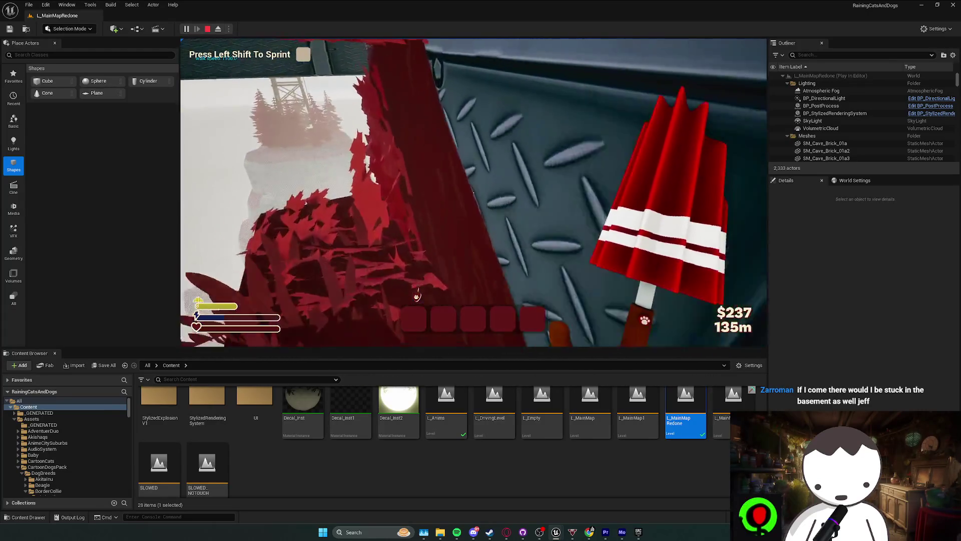
key(w)
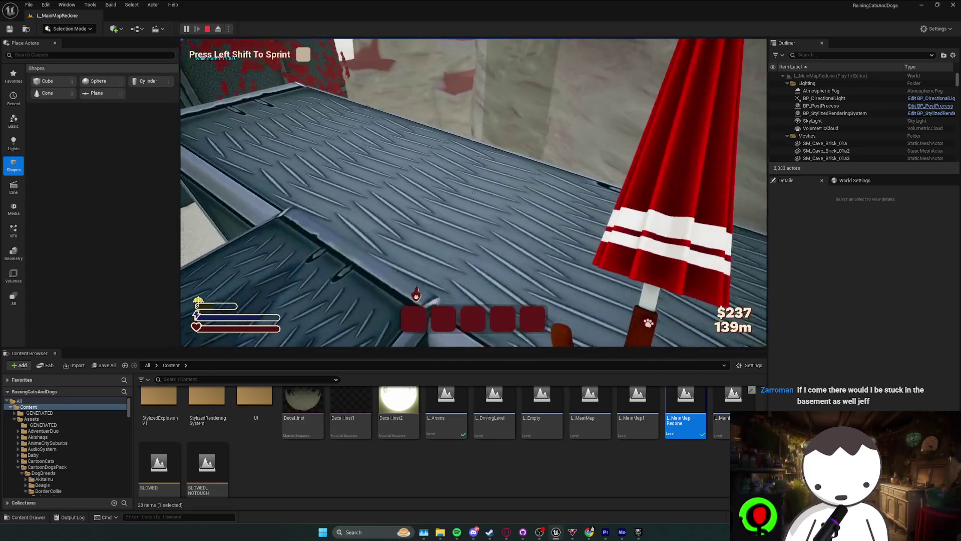
key(w)
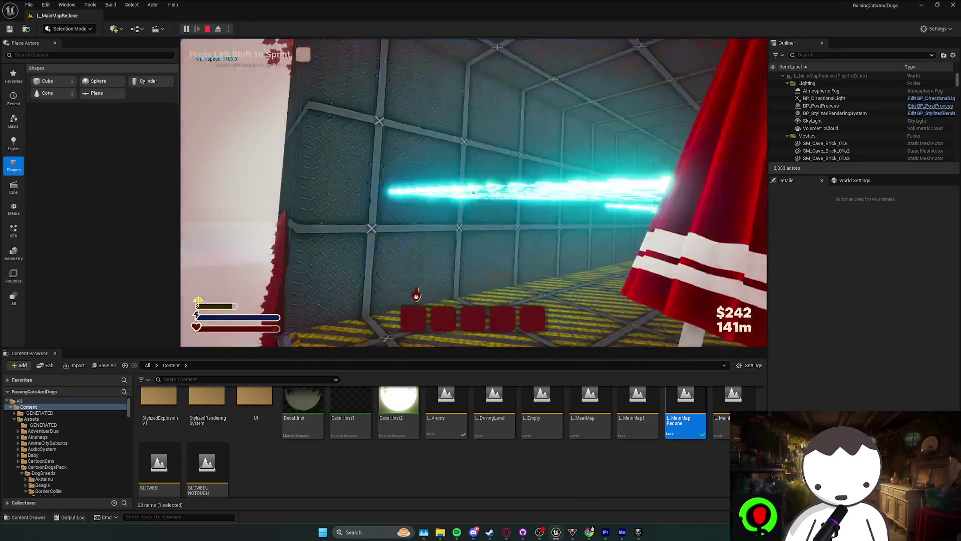
key(Escape)
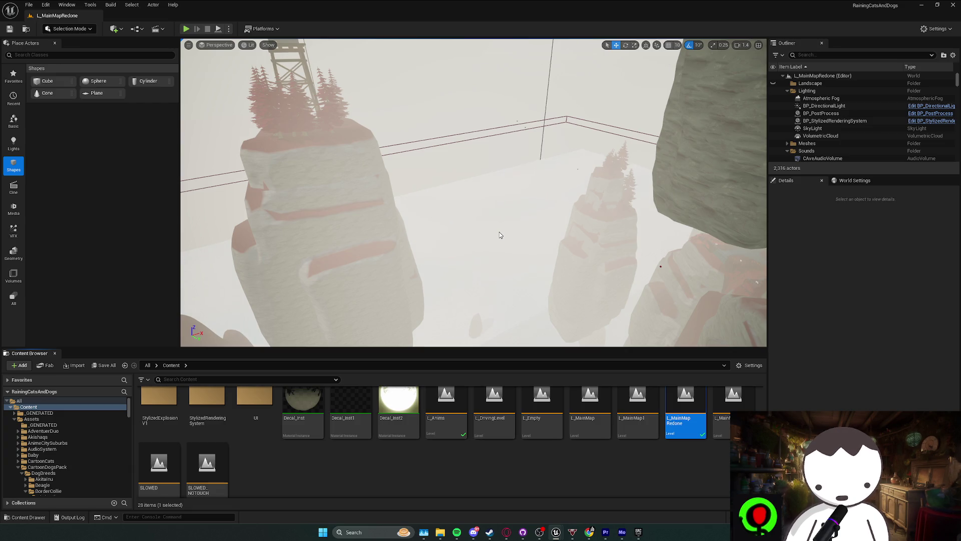
- Fly the viewport camera forward through L_MainMapRedone toward the rock wall
click(159, 465)
scroll(473, 192, up, 2)
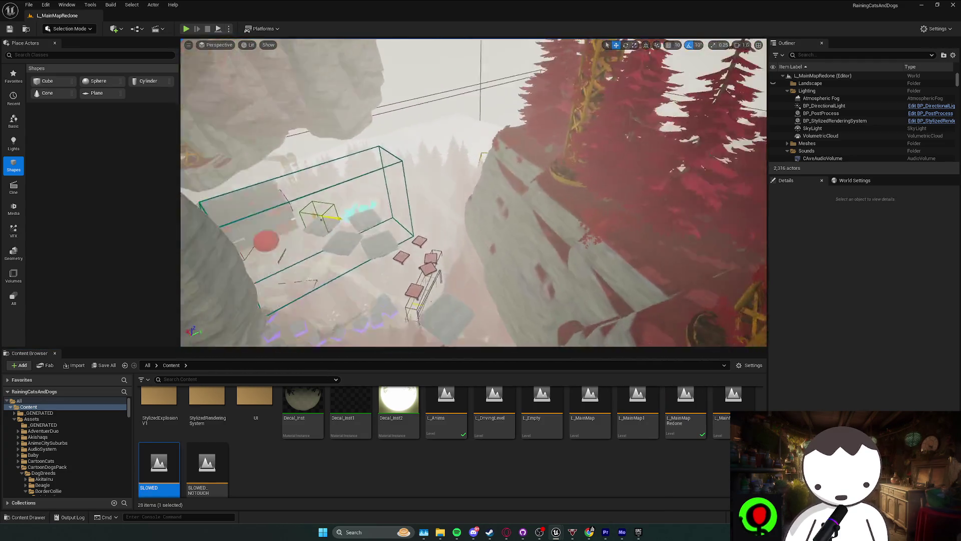
scroll(473, 192, down, 2)
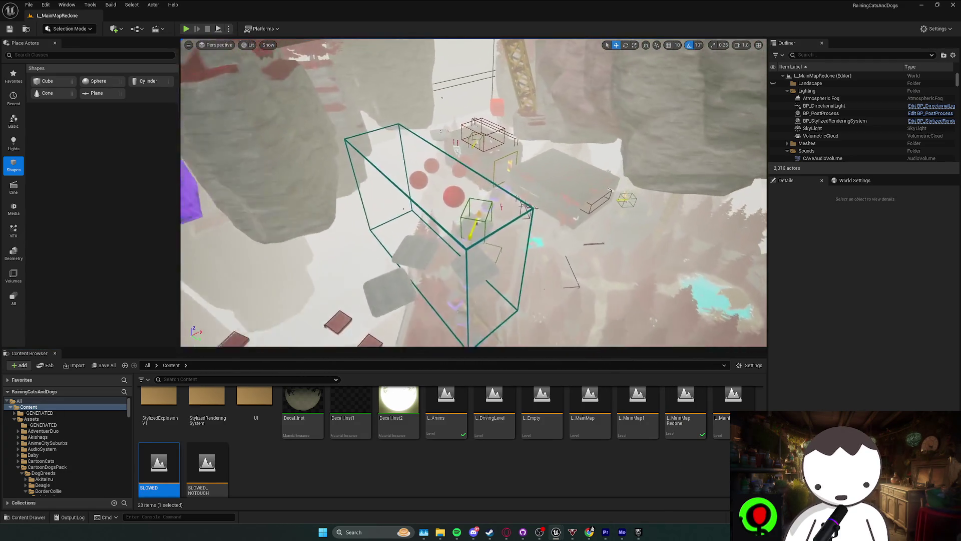
key(w)
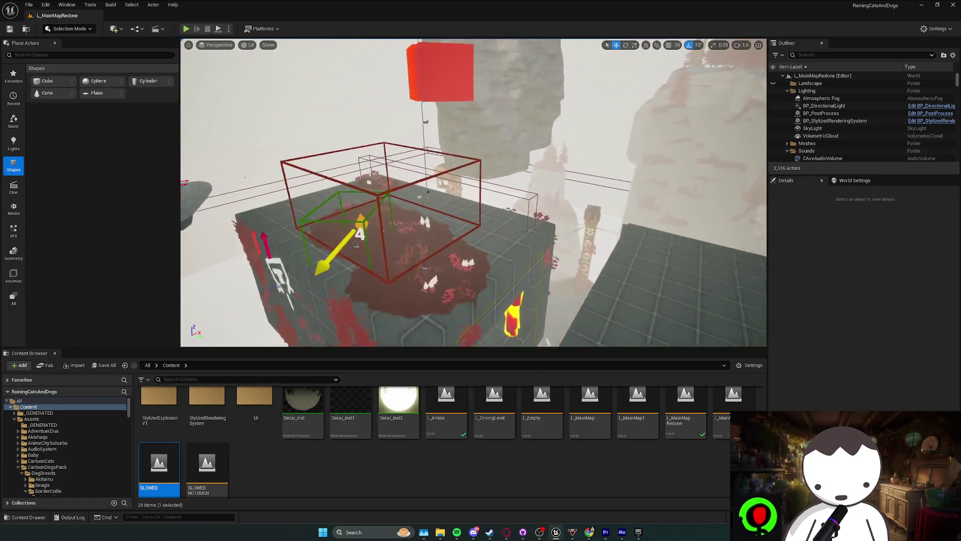
key(s)
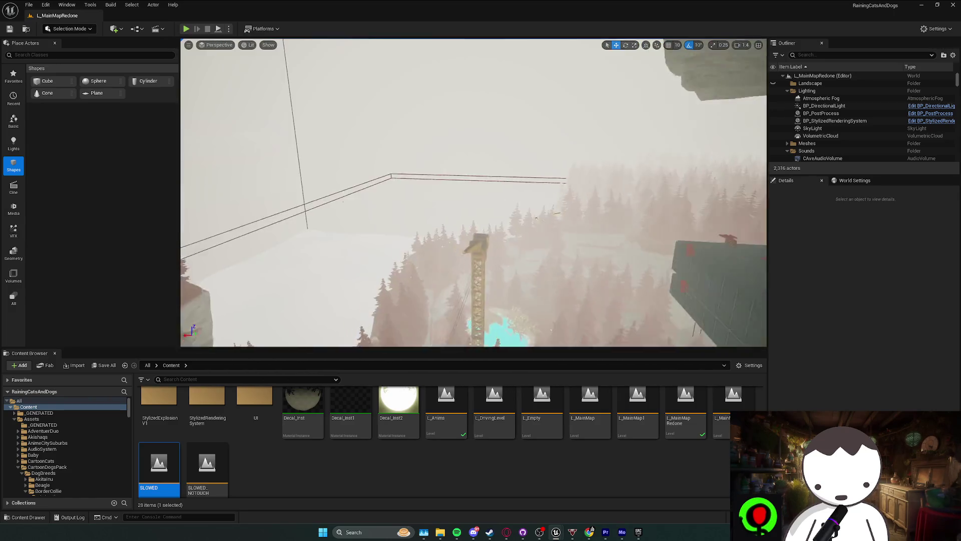
key(w)
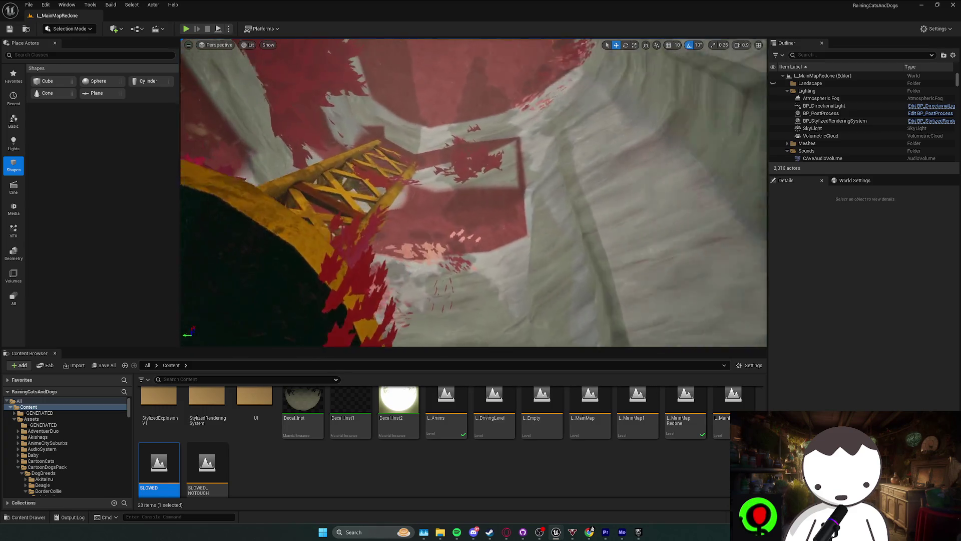
scroll(473, 192, down, 1)
scroll(473, 192, down, 2)
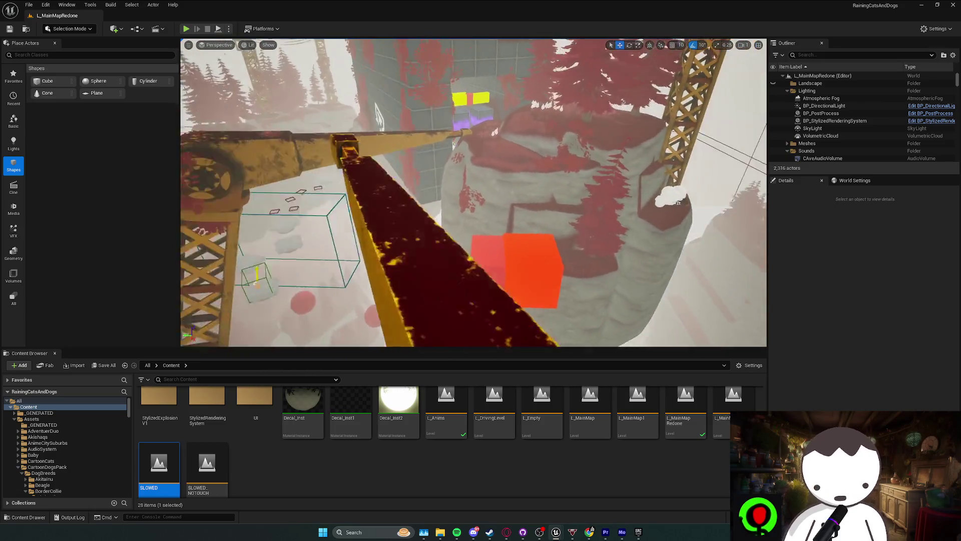
scroll(473, 193, up, 1)
scroll(473, 193, up, 1)
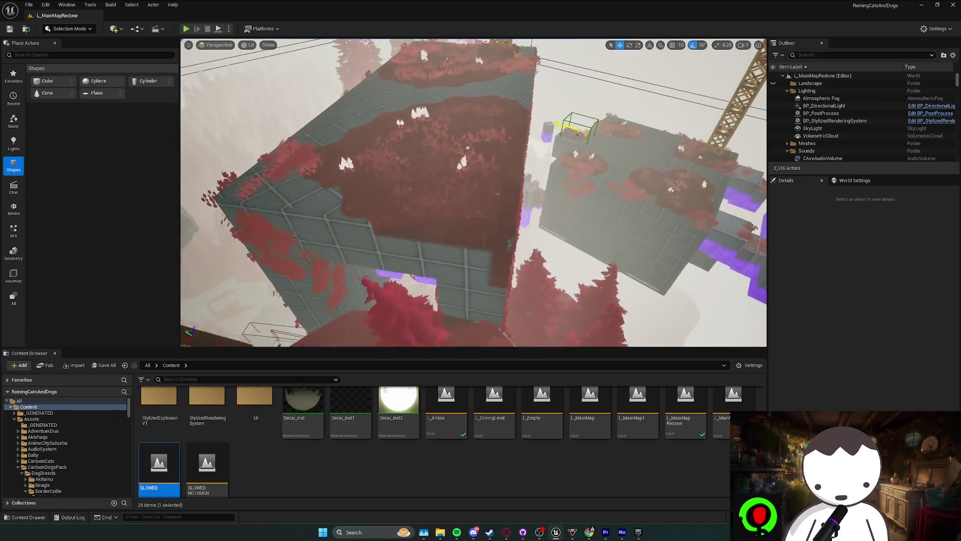
scroll(473, 192, down, 2)
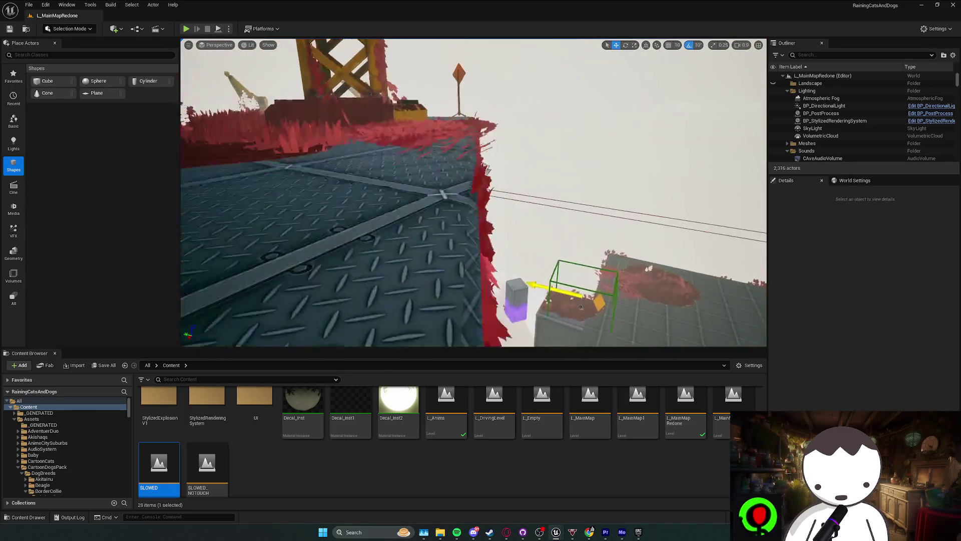
scroll(255, 62, down, 2)
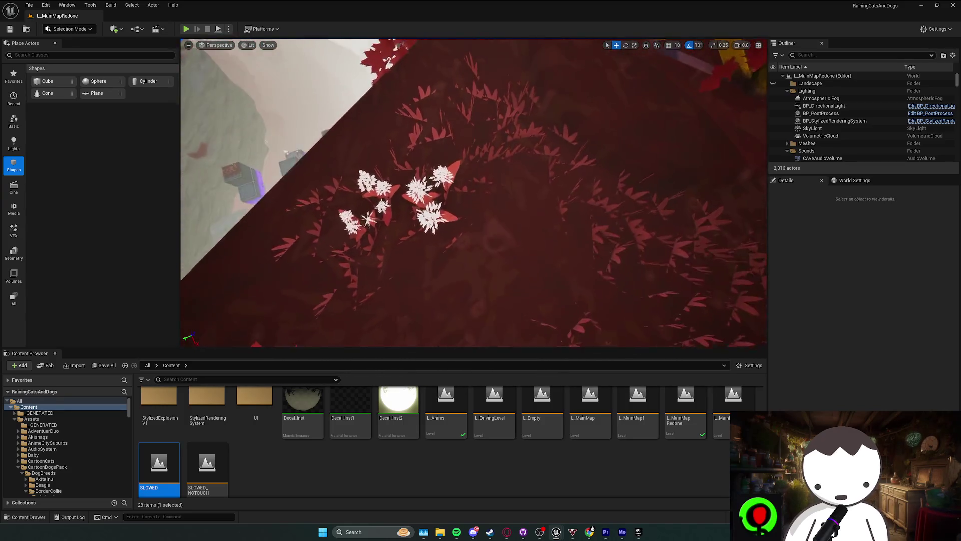
- Play-test the level, stop it, and fly the camera down onto the metal floor
click(185, 28)
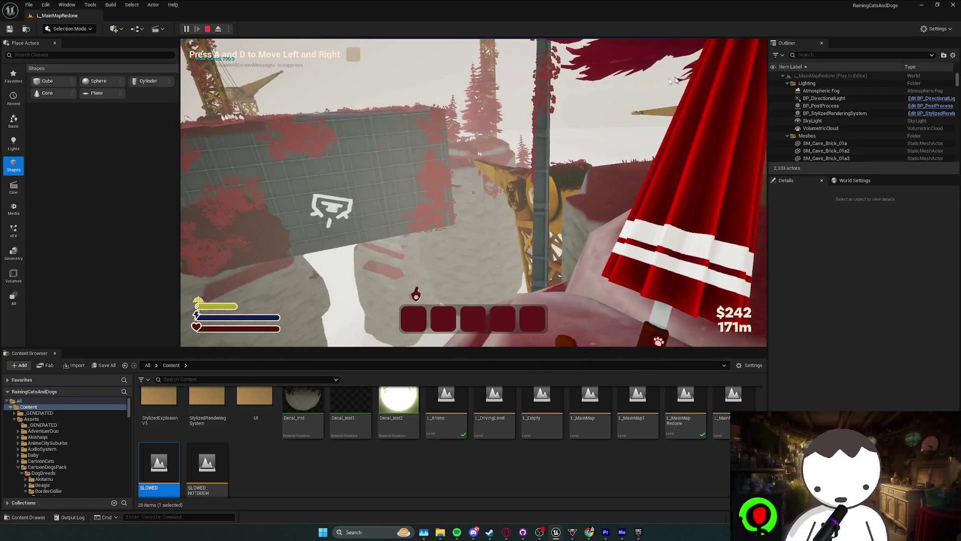
key(Escape)
key(w)
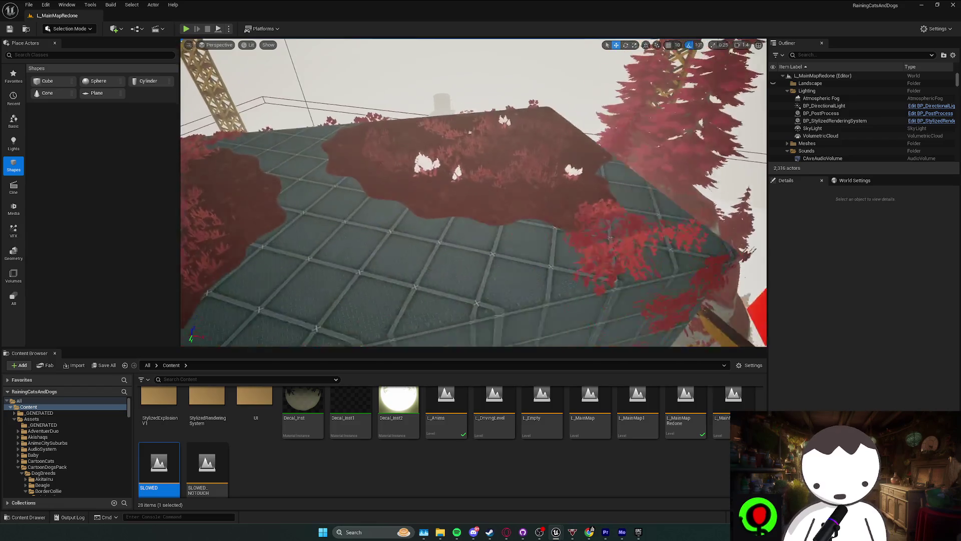
scroll(474, 192, down, 1)
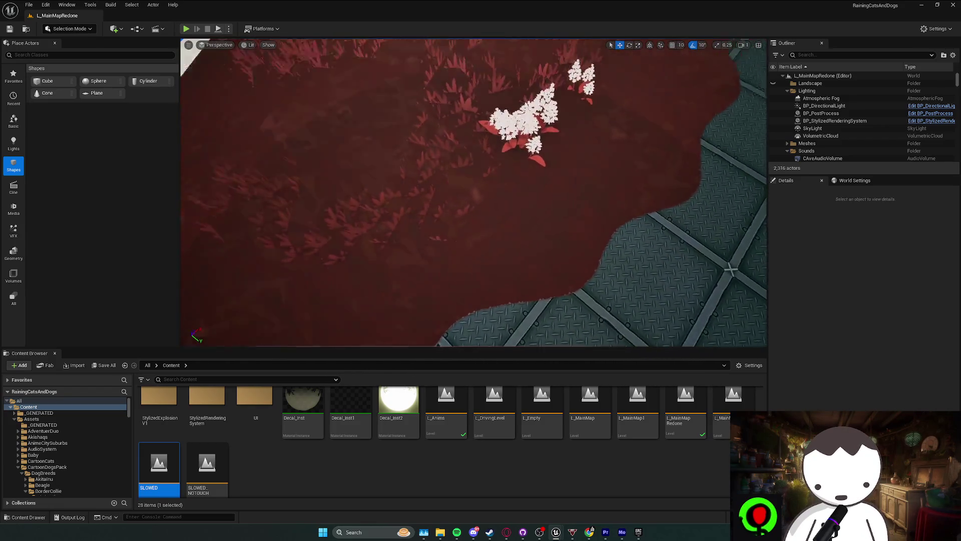
scroll(471, 116, up, 5)
- Select the decal actor over the red foliage and open its Decal material in the Material Editor
click(471, 116)
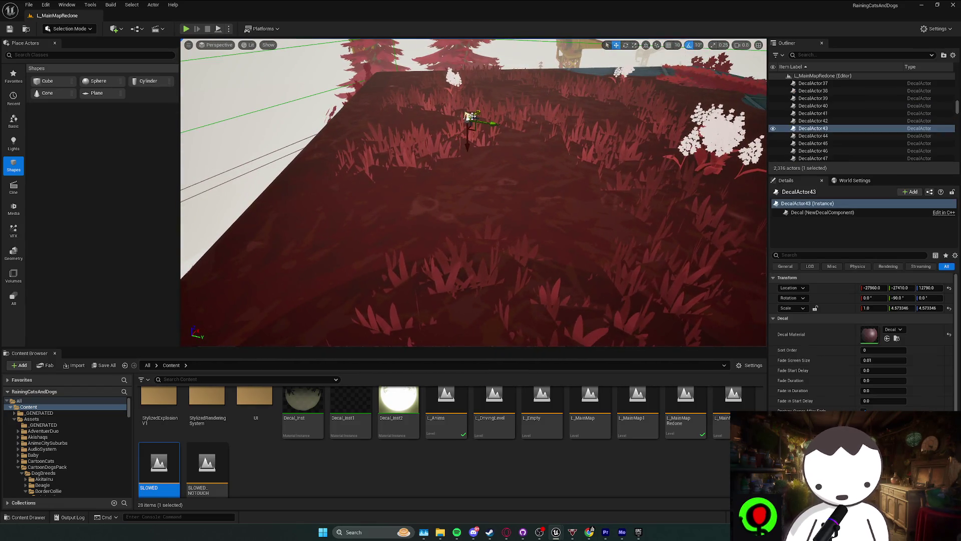
click(897, 339)
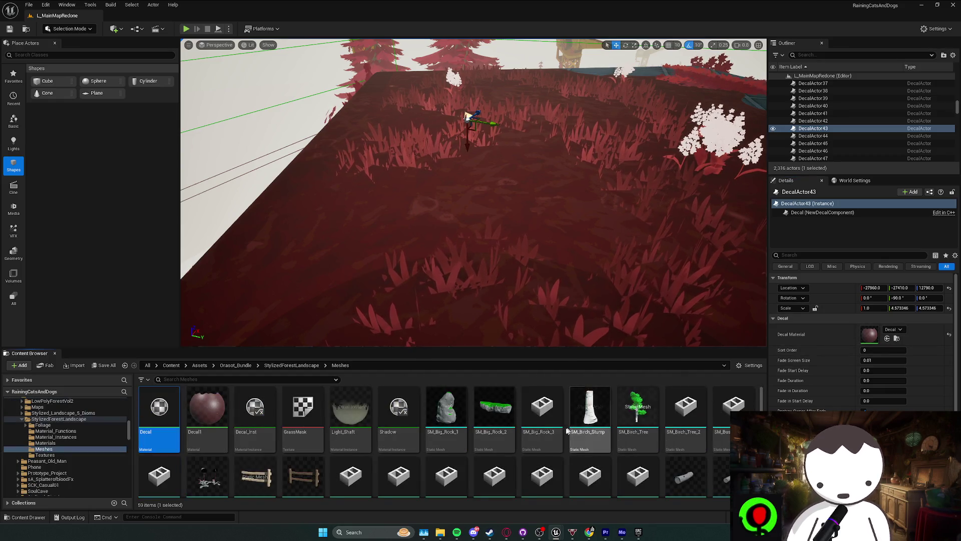
double_click(165, 426)
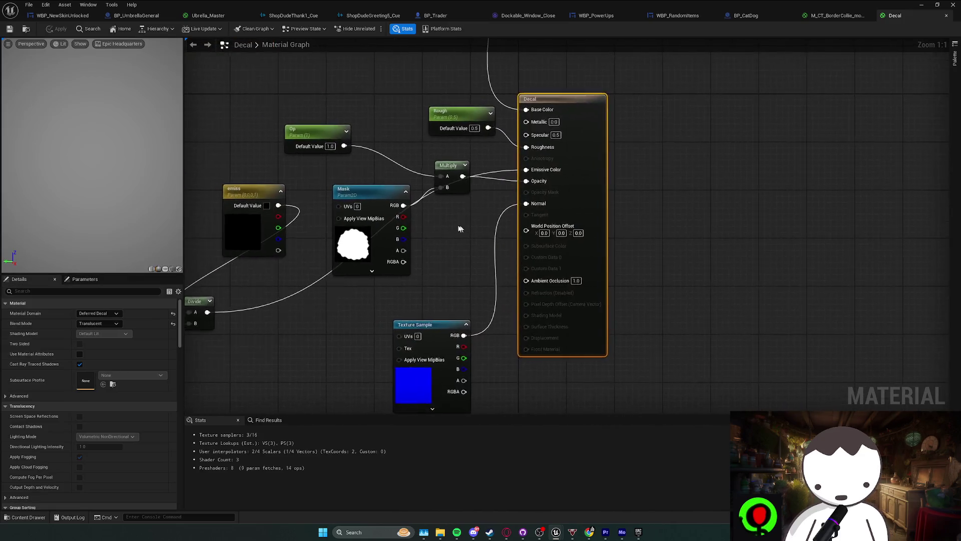
key(alt+Tab)
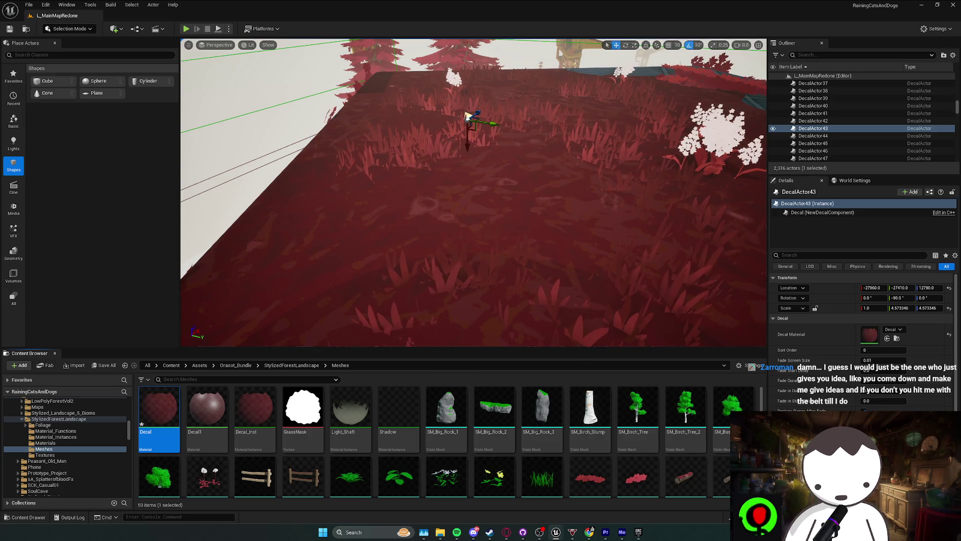
- Orbit and fly the viewport over the red decal ground to the wall bearing the decal
scroll(474, 192, up, 5)
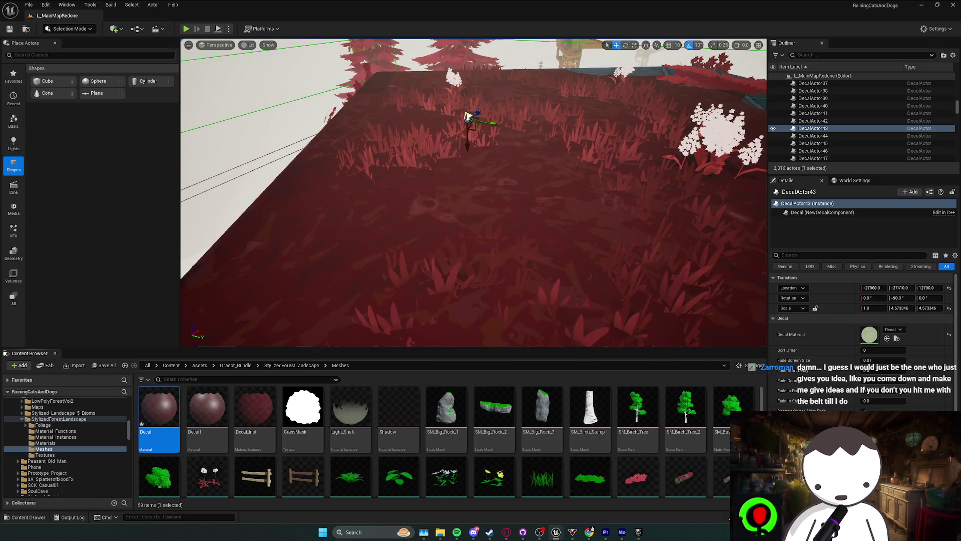
scroll(474, 192, down, 2)
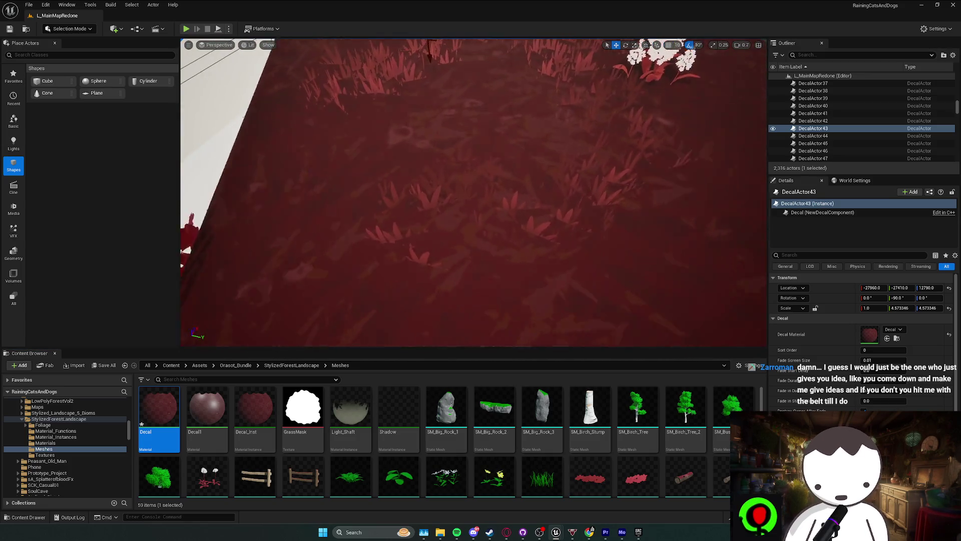
drag(343, 81, 342, 81)
drag(366, 253, 398, 262)
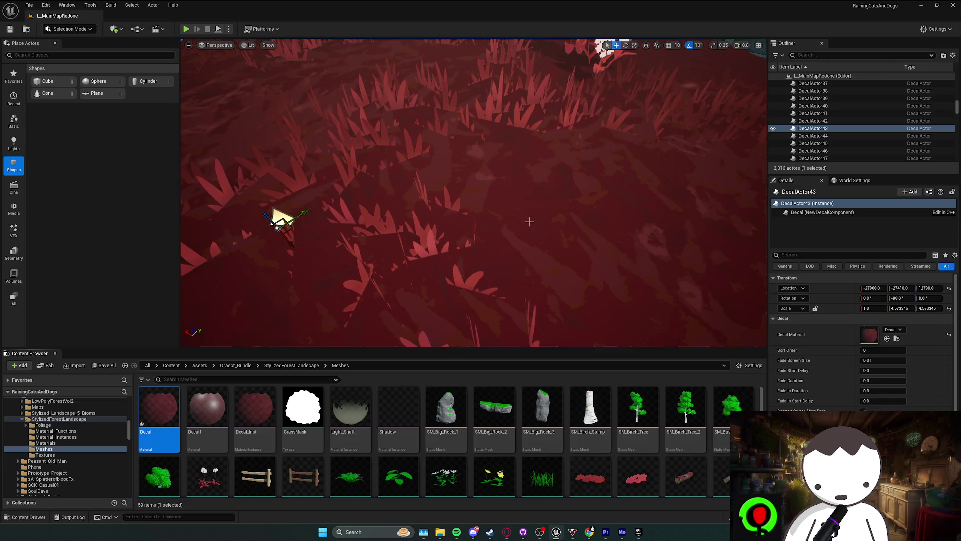
scroll(529, 222, up, 3)
drag(529, 221, 529, 221)
scroll(529, 221, up, 1)
scroll(529, 221, down, 3)
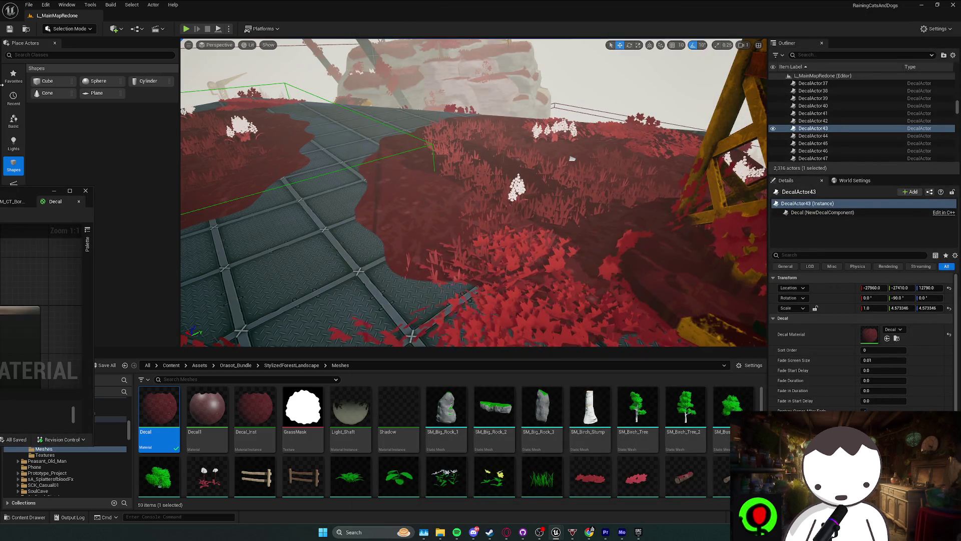
key(alt+Tab)
key(alt+Tab)
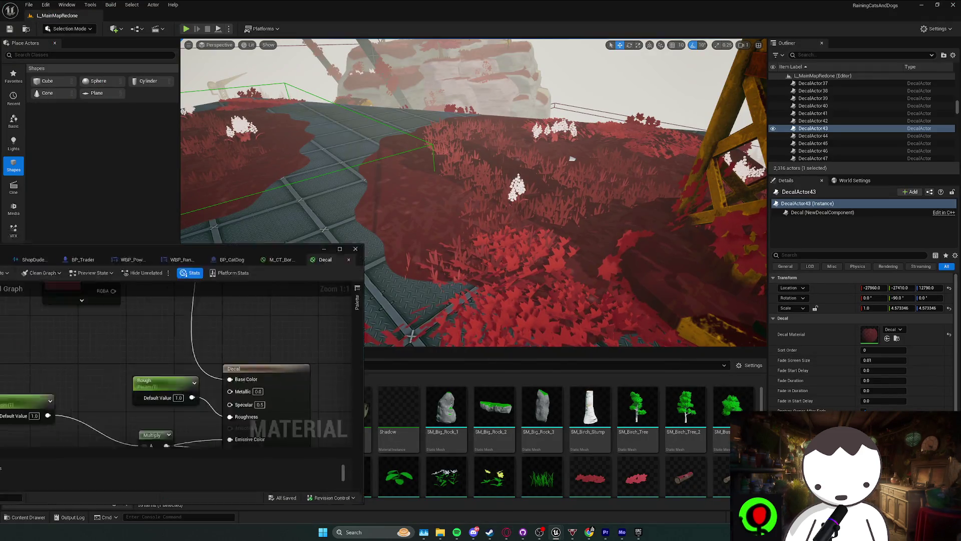
- Realign the Decal graph's Op and Multiply nodes so Op wires straight in, then close the material editor
double_click(237, 246)
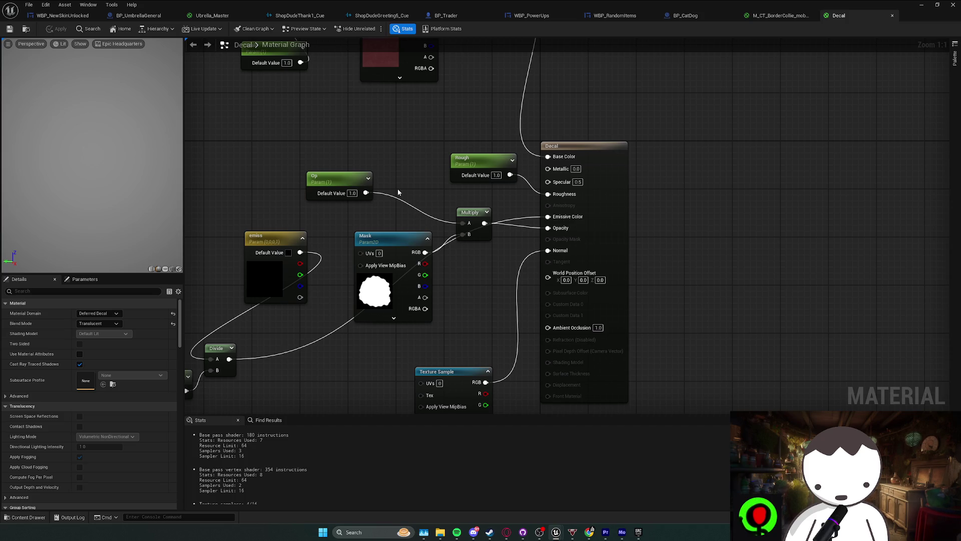
mouse_move(399, 192)
mouse_down()
mouse_move(354, 224)
mouse_move(395, 220)
mouse_up()
click(363, 217)
click(509, 221)
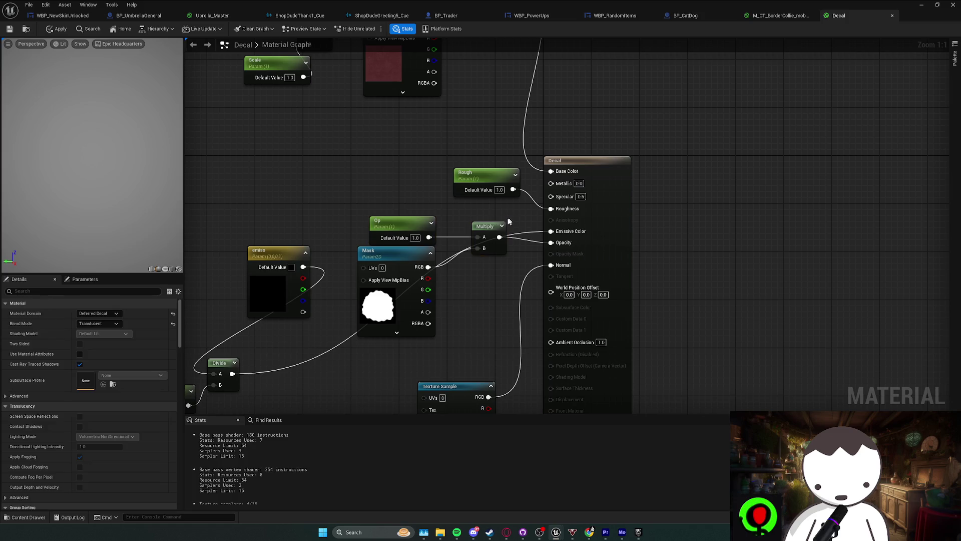
mouse_move(490, 228)
mouse_down()
mouse_move(491, 241)
mouse_move(480, 229)
mouse_up()
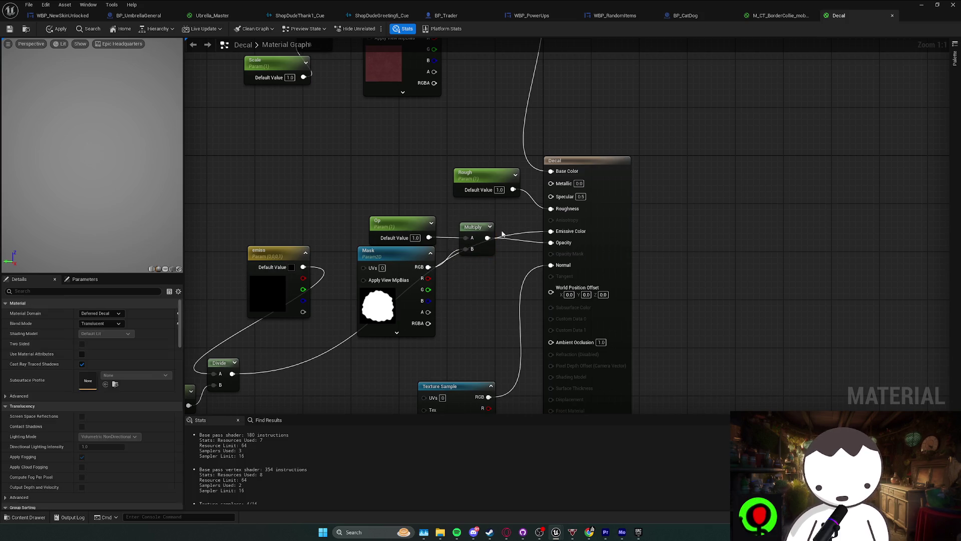
drag(480, 229, 491, 241)
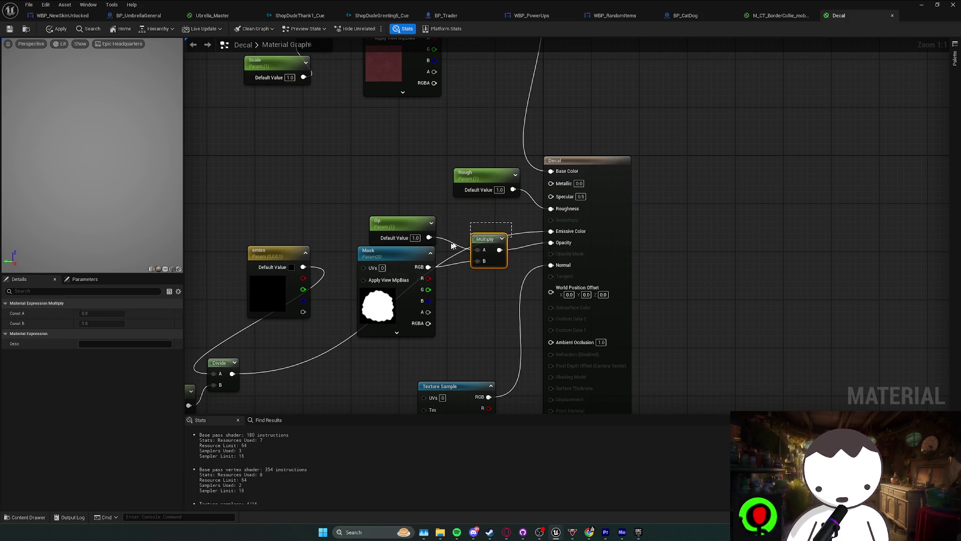
drag(421, 242, 423, 243)
drag(487, 238, 493, 244)
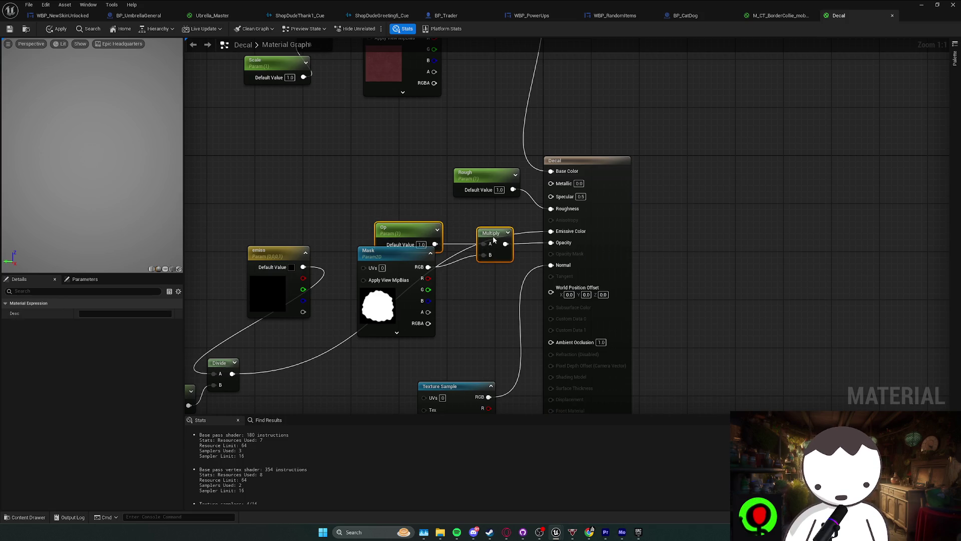
click(410, 232)
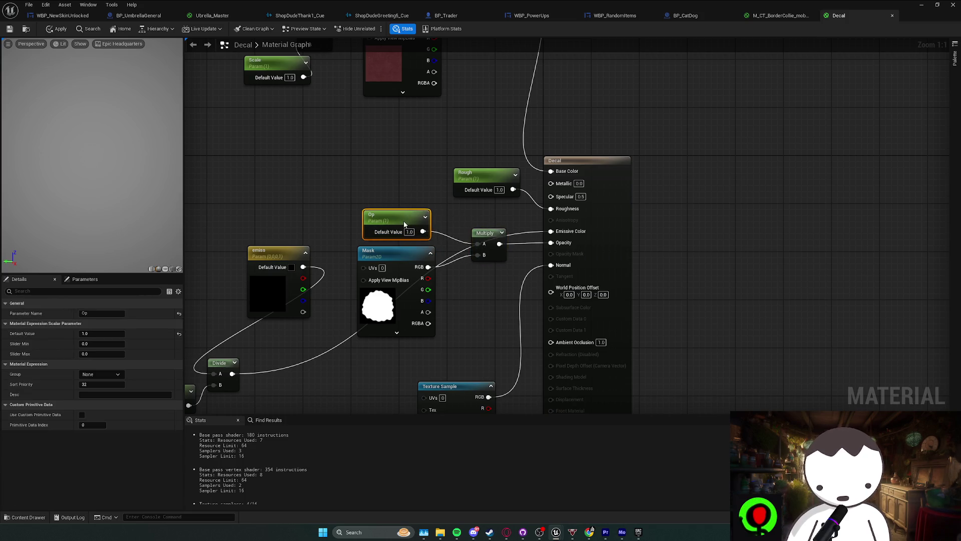
drag(475, 233, 458, 220)
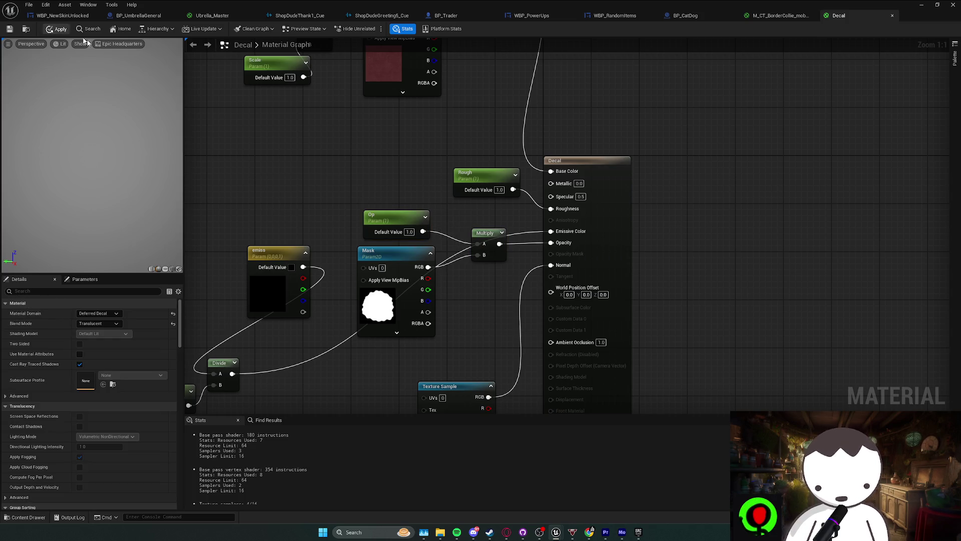
click(892, 16)
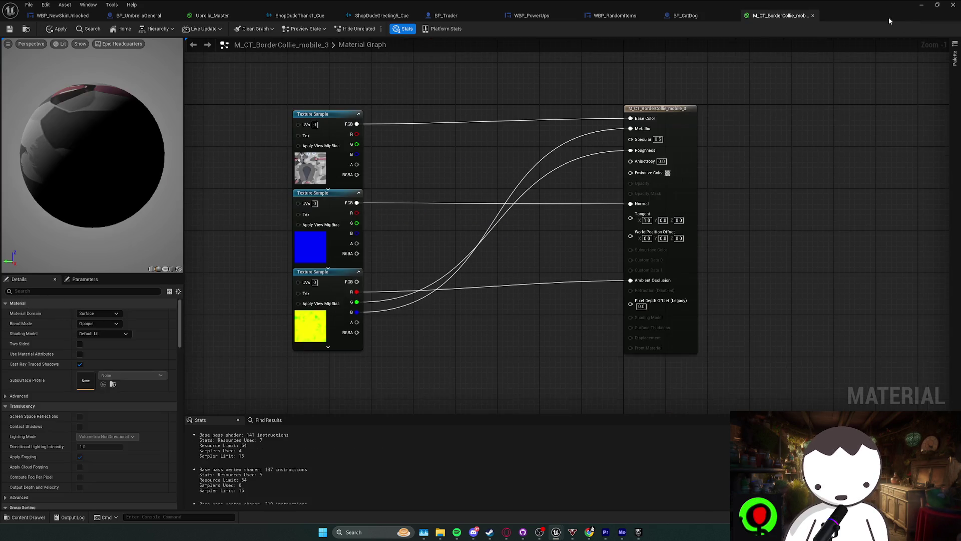
click(932, 5)
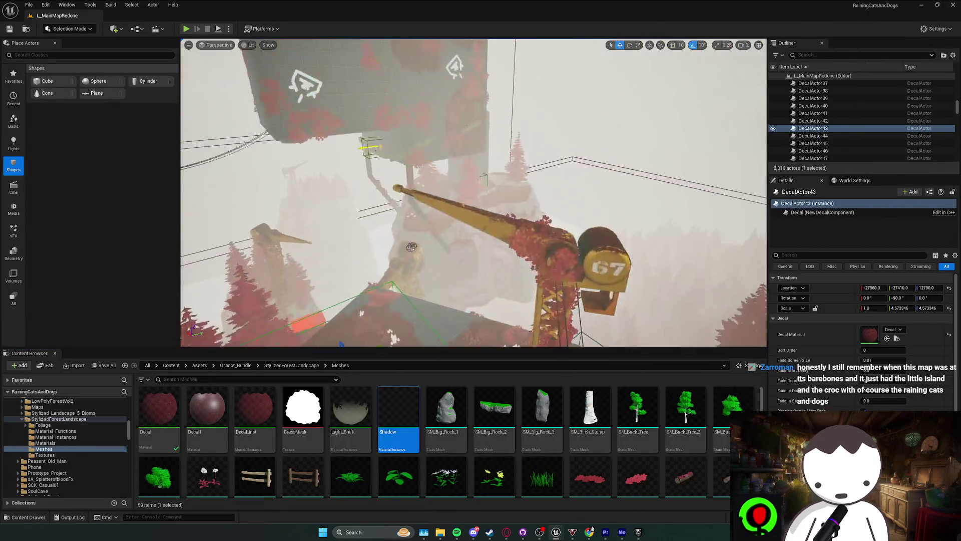
- Fly the viewport from the floating platforms down among the foggy red-decal cliff islands
scroll(473, 192, down, 1)
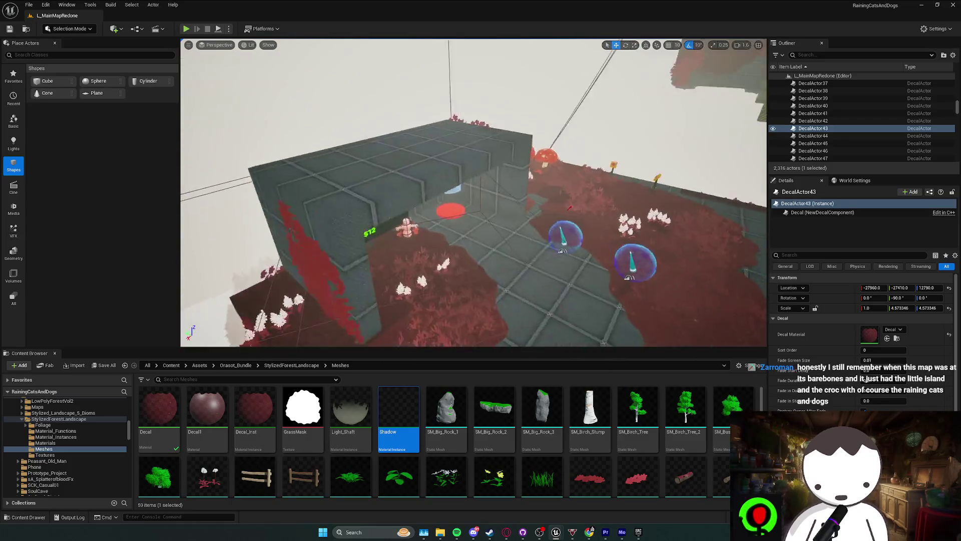
key(Escape)
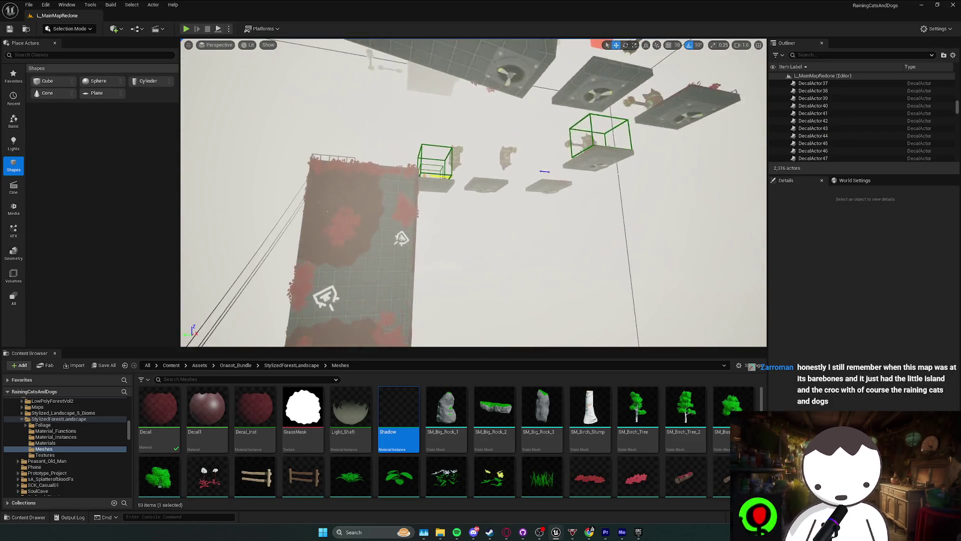
scroll(473, 192, up, 1)
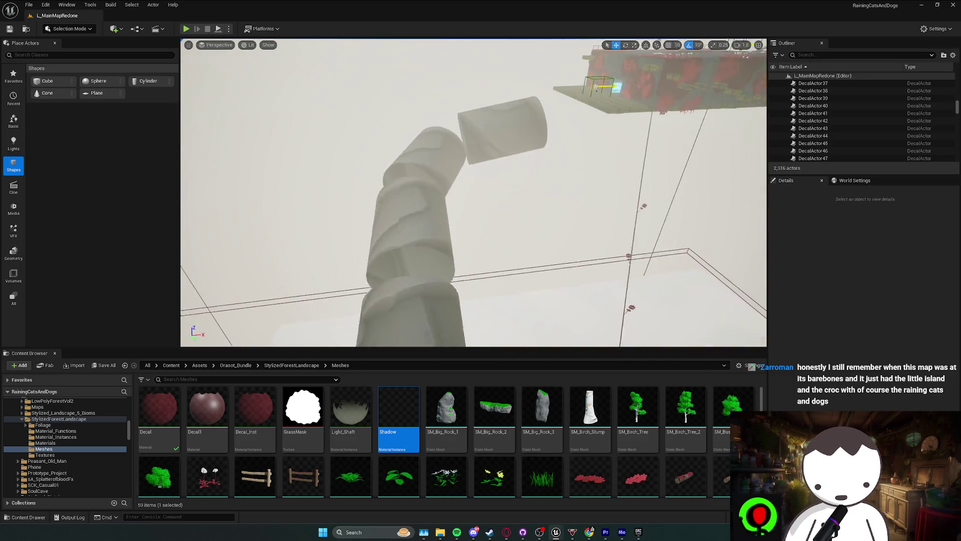
scroll(473, 192, down, 1)
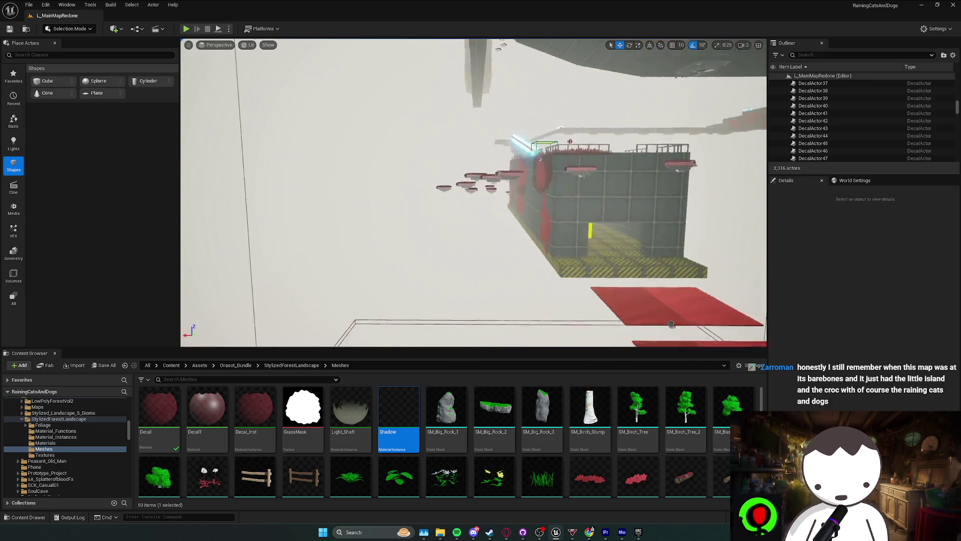
scroll(473, 192, down, 1)
scroll(473, 192, up, 1)
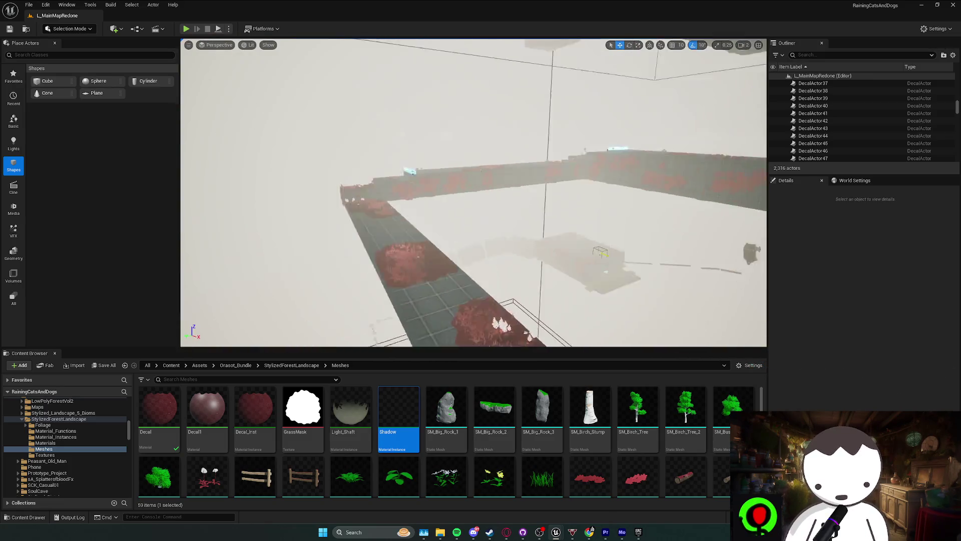
scroll(474, 192, down, 3)
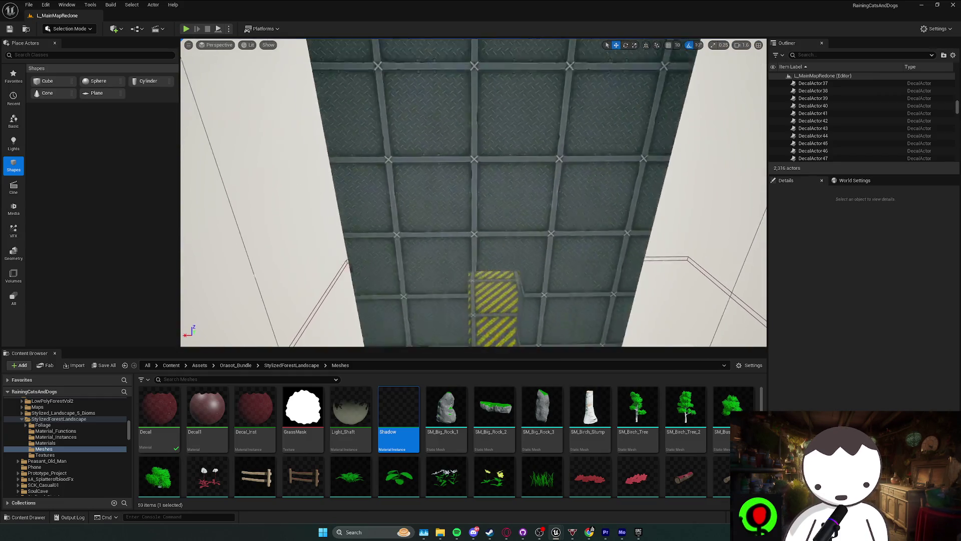
scroll(474, 192, up, 1)
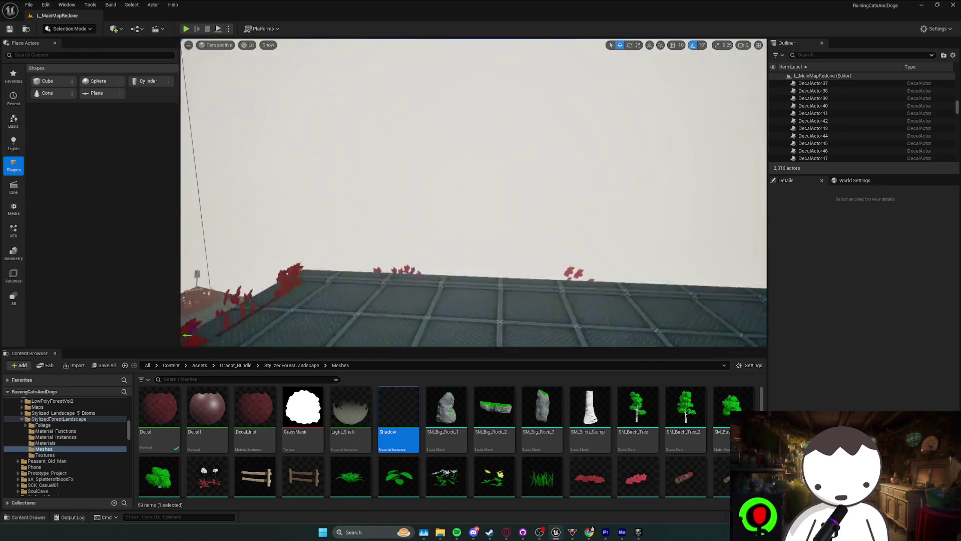
scroll(473, 192, up, 1)
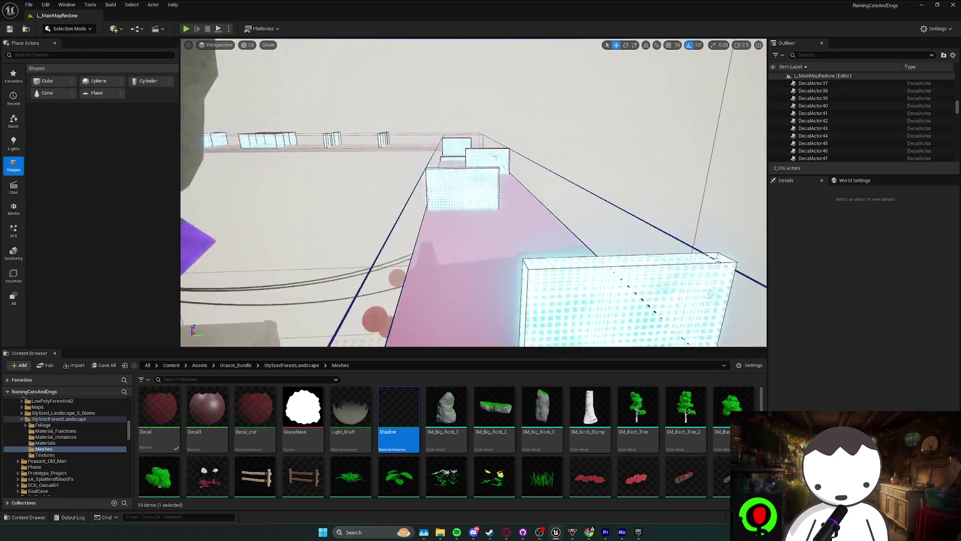
scroll(473, 192, up, 3)
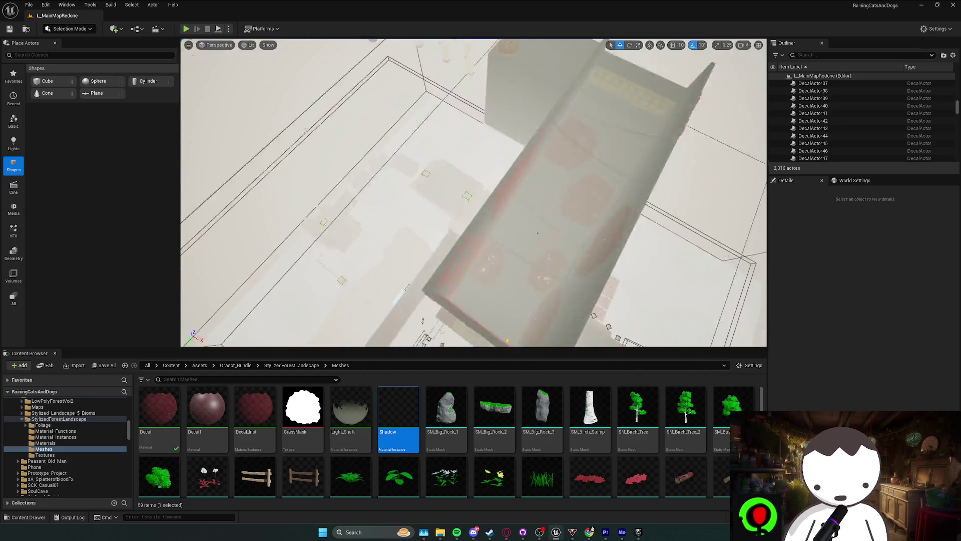
scroll(473, 193, down, 3)
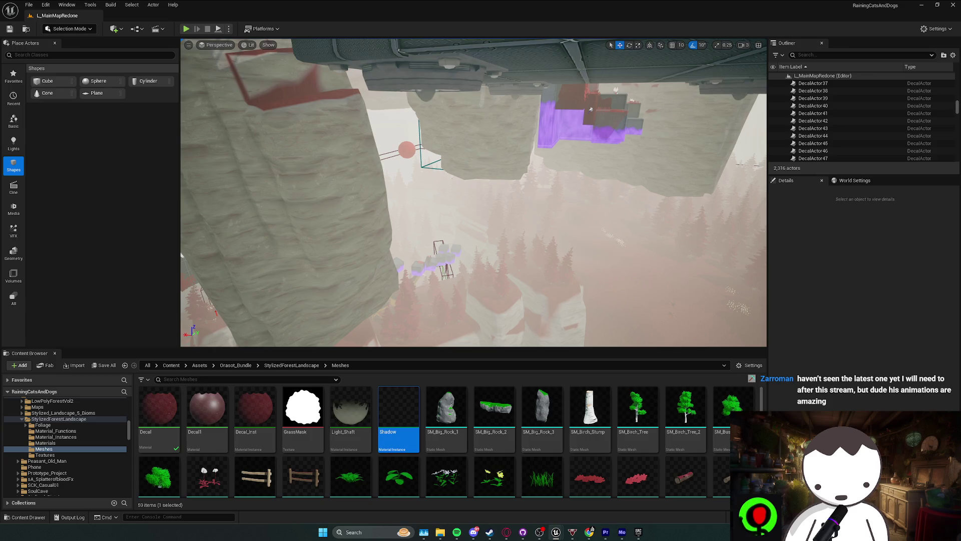
scroll(474, 192, up, 5)
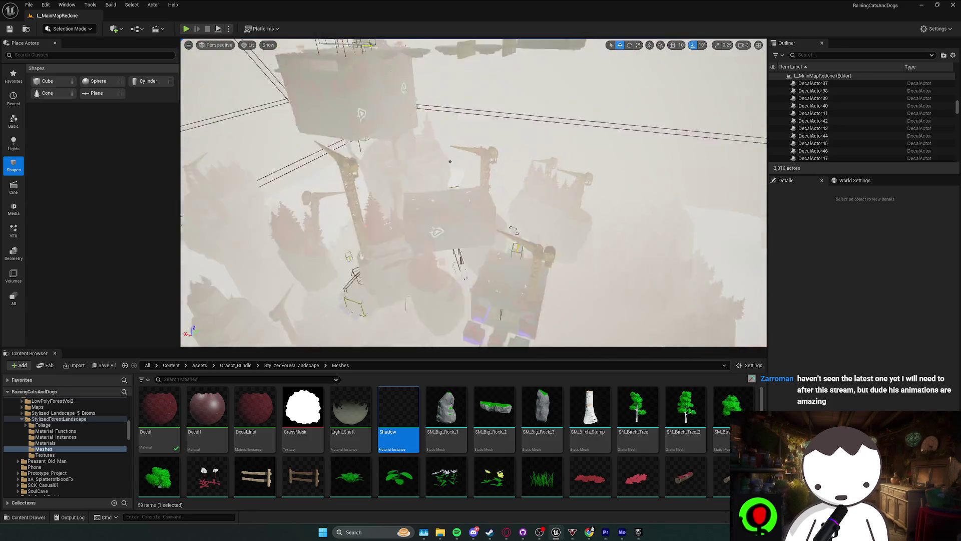
scroll(473, 193, up, 4)
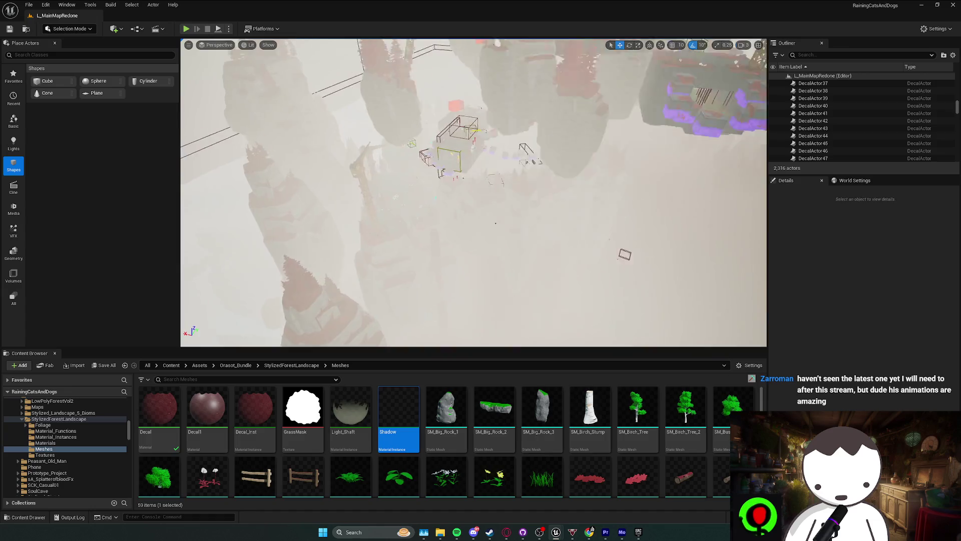
scroll(473, 192, up, 5)
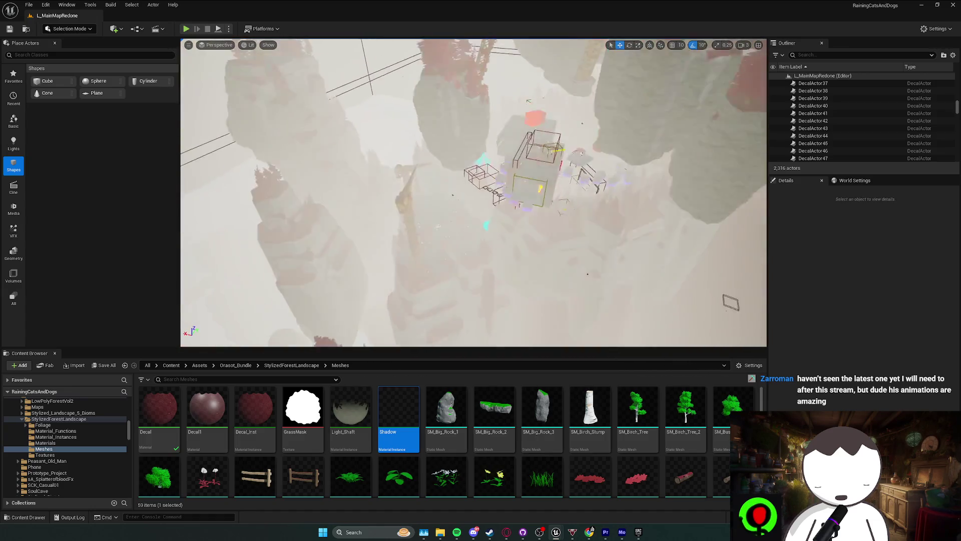
scroll(474, 192, up, 5)
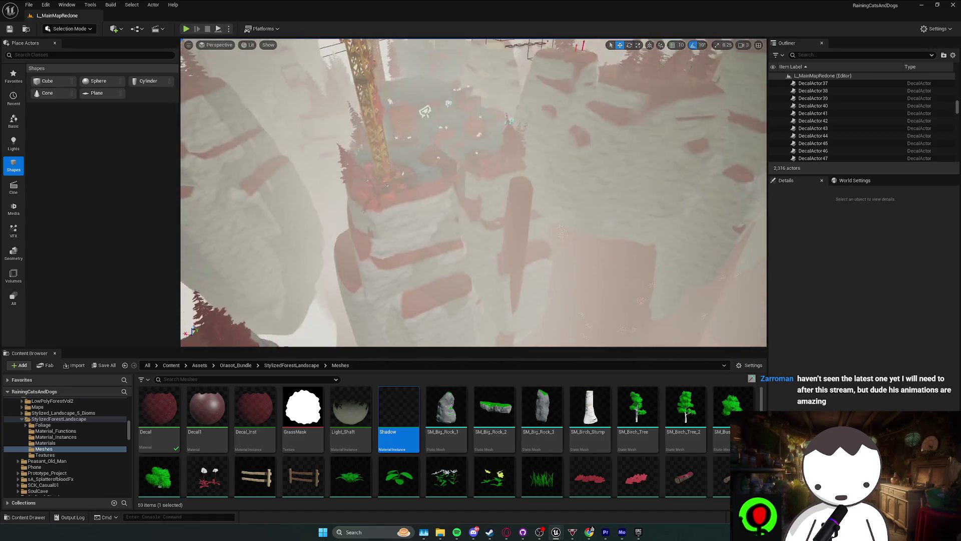
scroll(473, 193, up, 5)
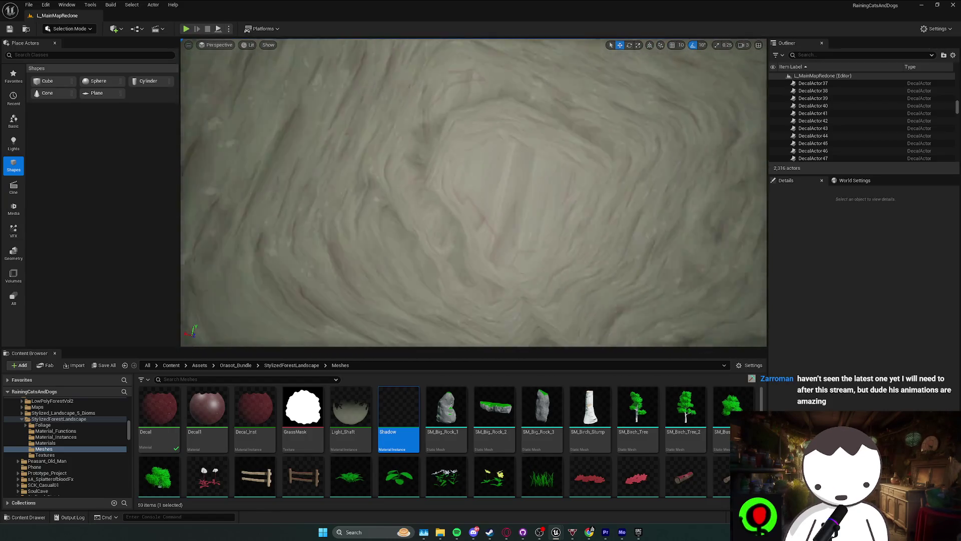
scroll(473, 192, up, 5)
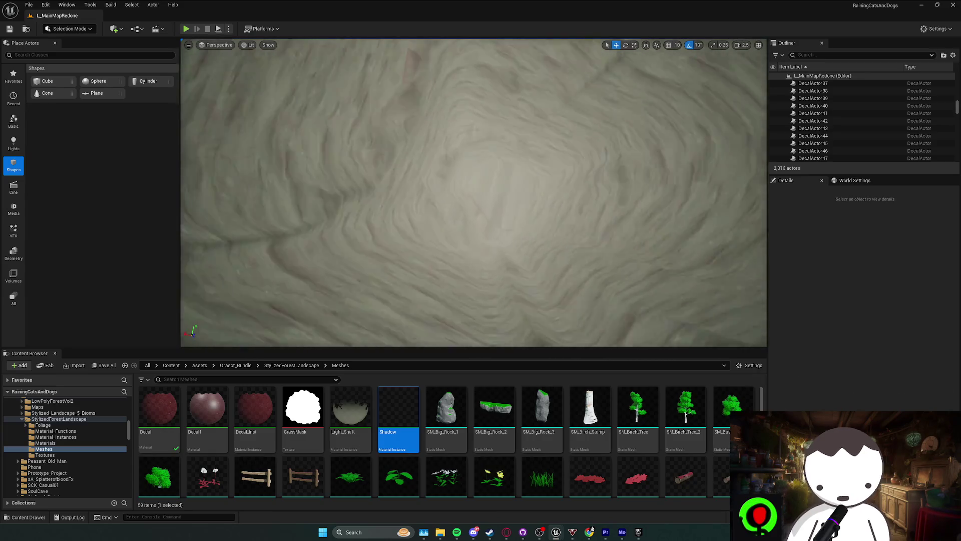
scroll(473, 192, up, 3)
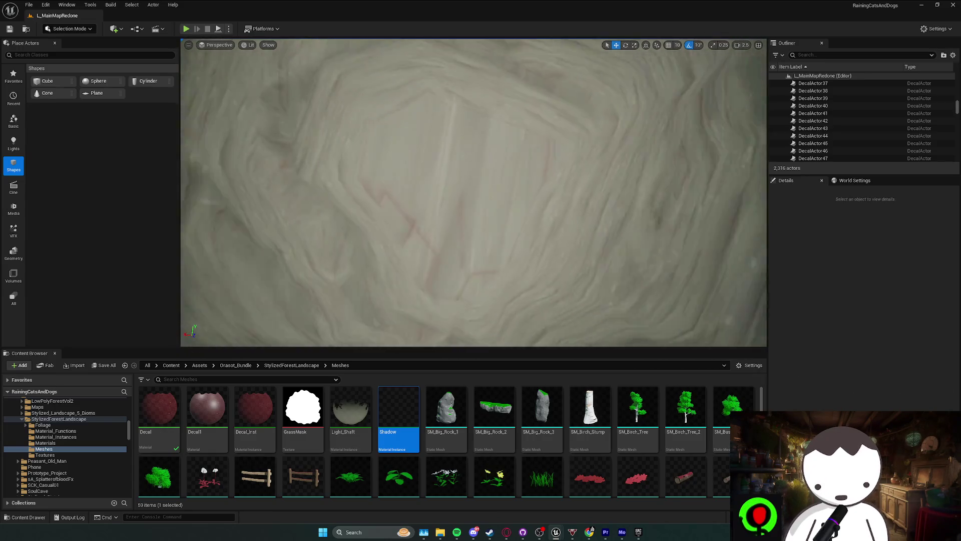
scroll(474, 193, up, 5)
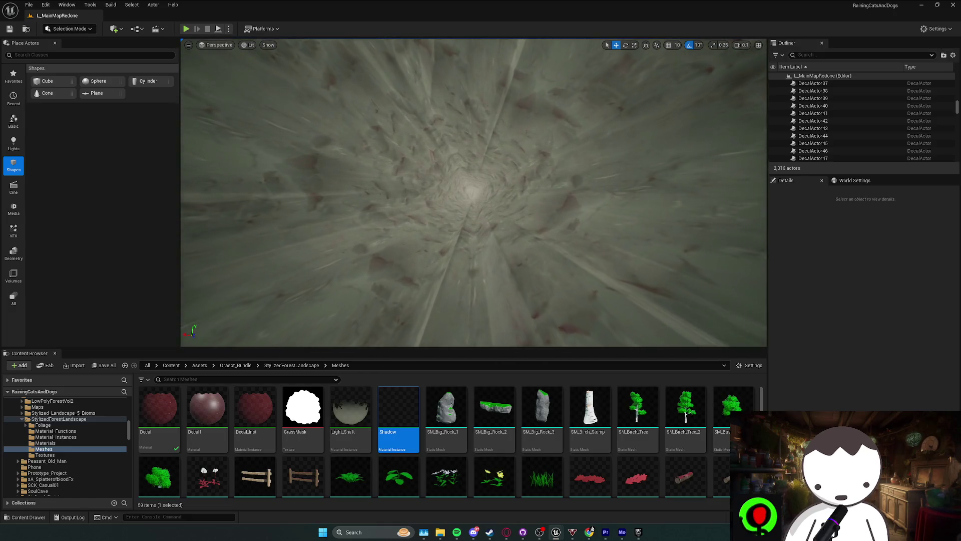
scroll(349, 213, up, 3)
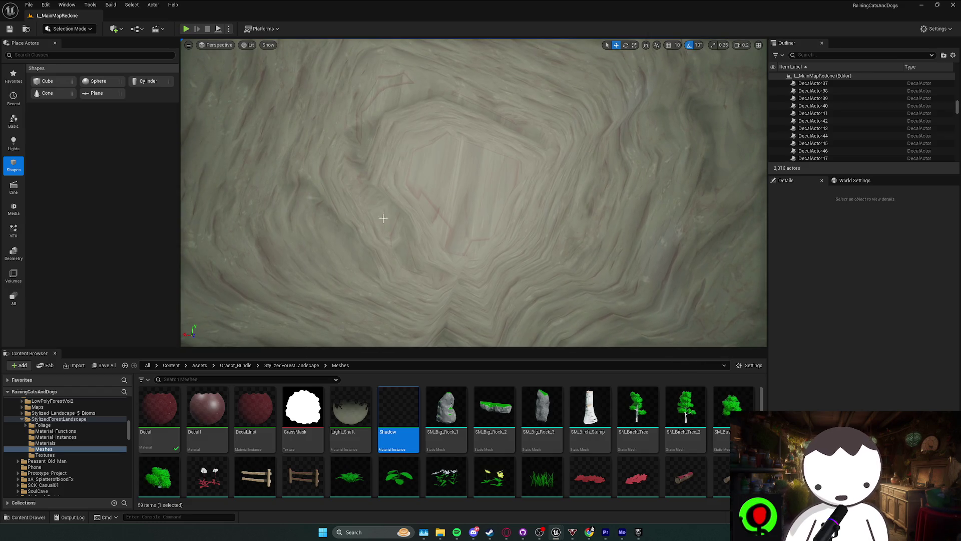
scroll(383, 218, up, 3)
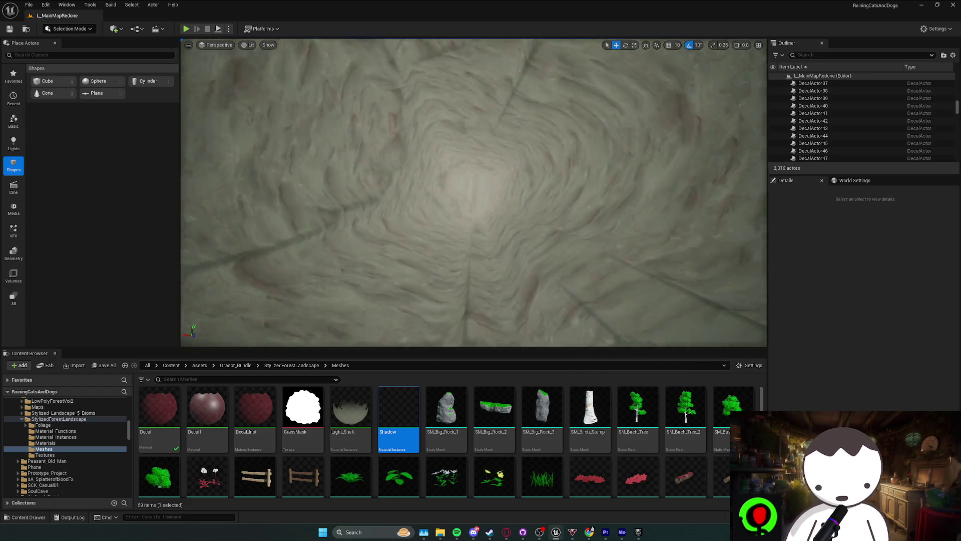
scroll(473, 192, up, 1)
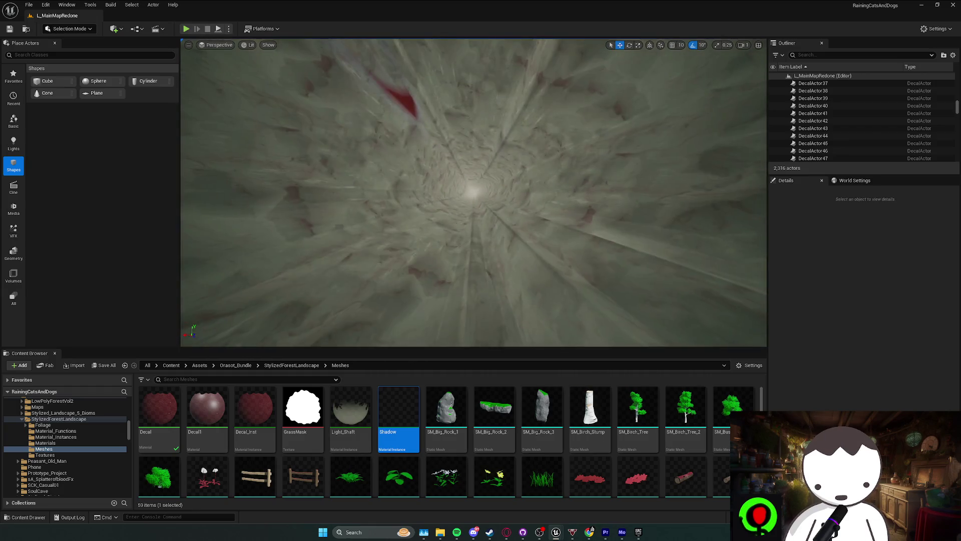
scroll(473, 193, down, 2)
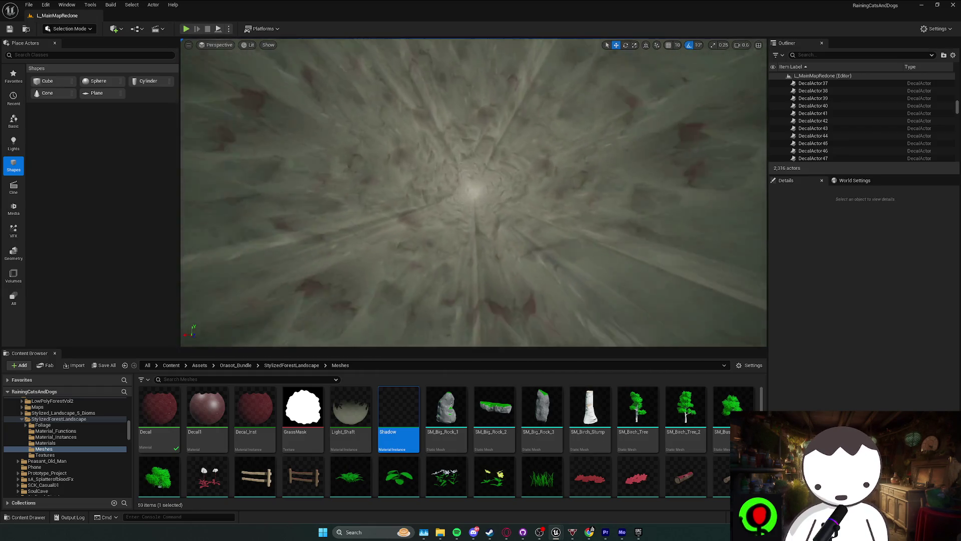
scroll(473, 193, down, 1)
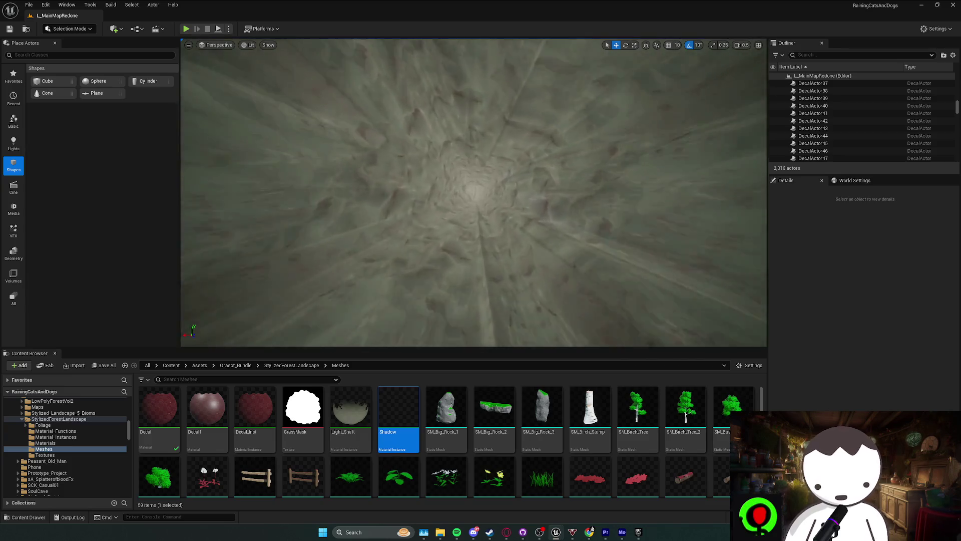
scroll(473, 192, up, 1)
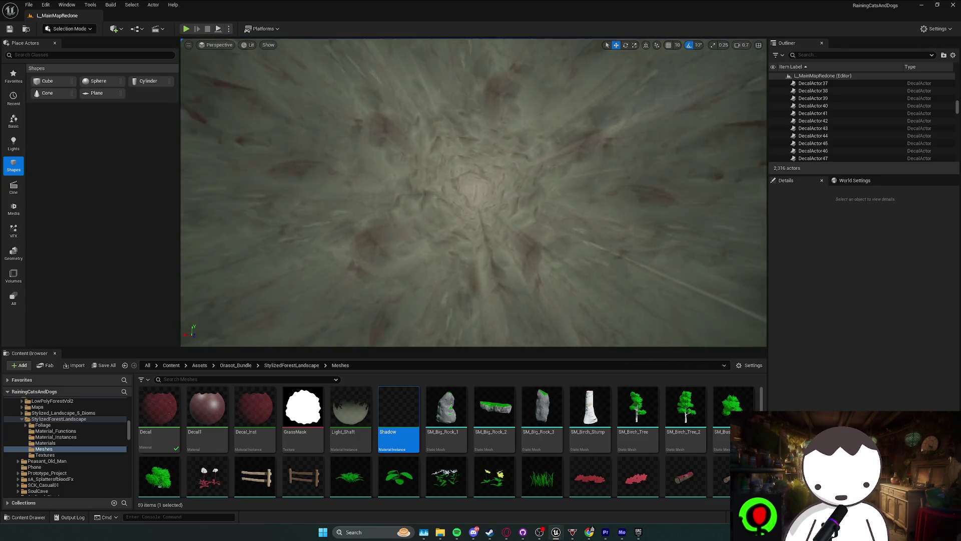
scroll(419, 288, up, 1)
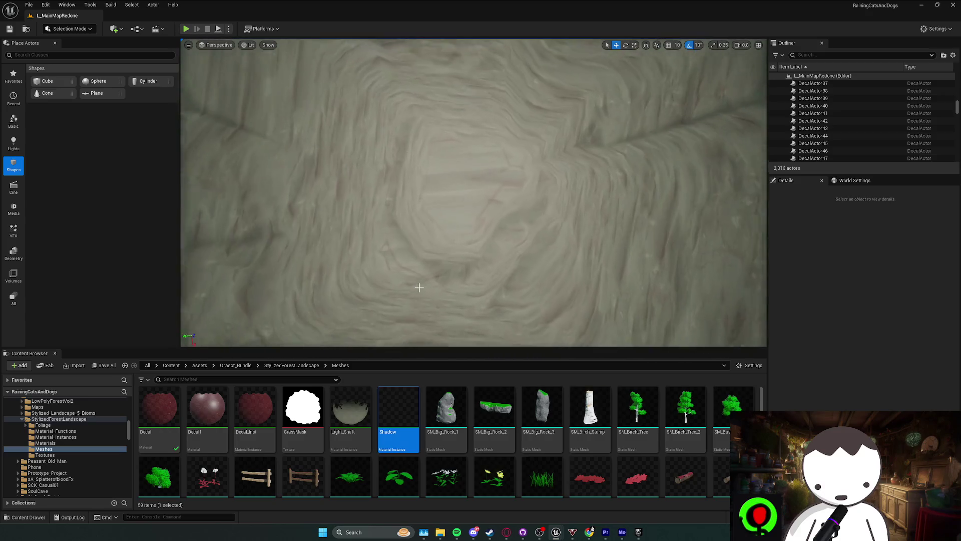
- In the Discord voice call, watch the other caller's live Unreal screen share in an enlarged call area
click(473, 532)
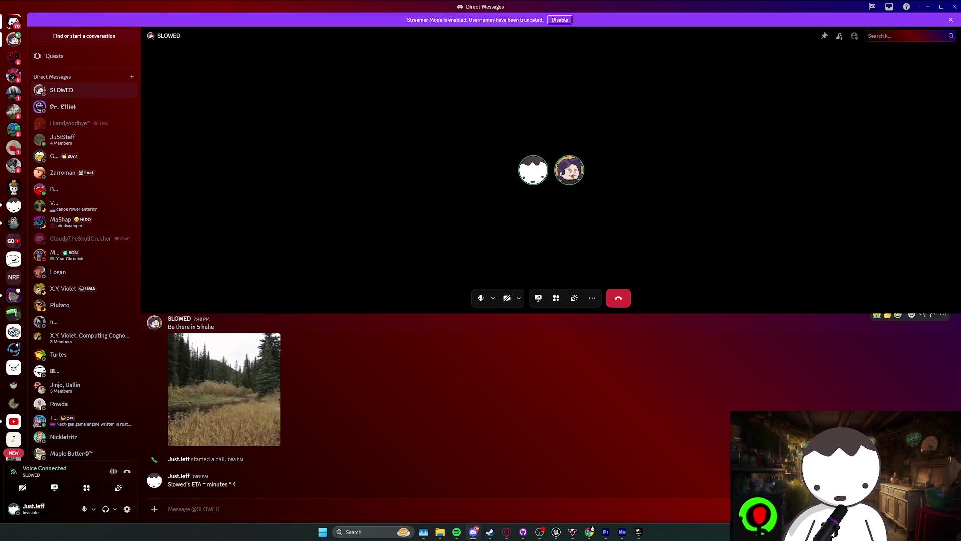
click(328, 176)
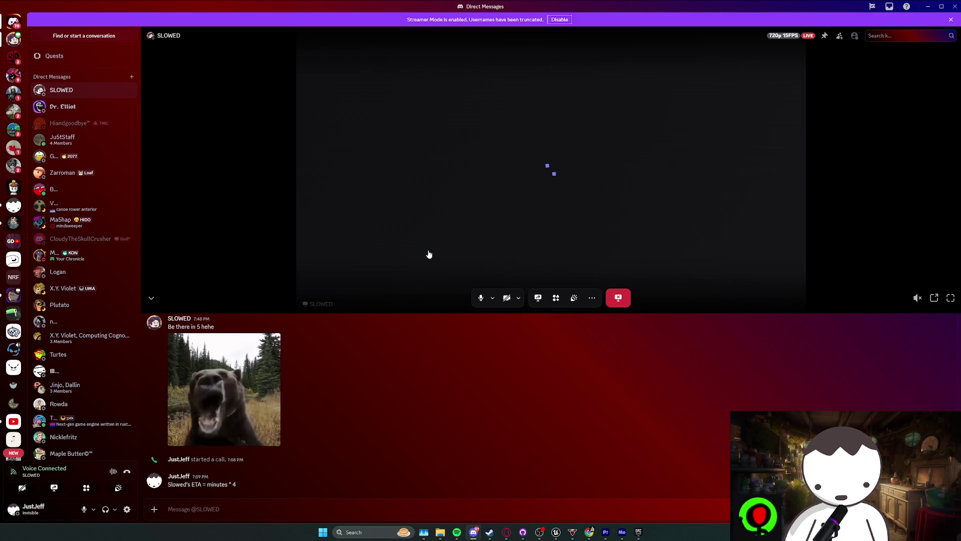
mouse_move(457, 313)
mouse_down()
mouse_move(461, 382)
mouse_move(499, 479)
mouse_up()
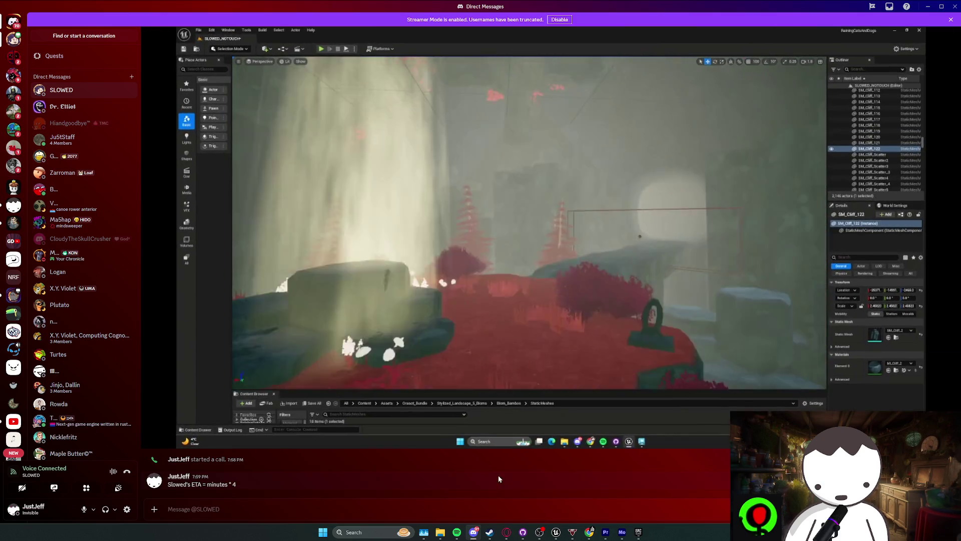
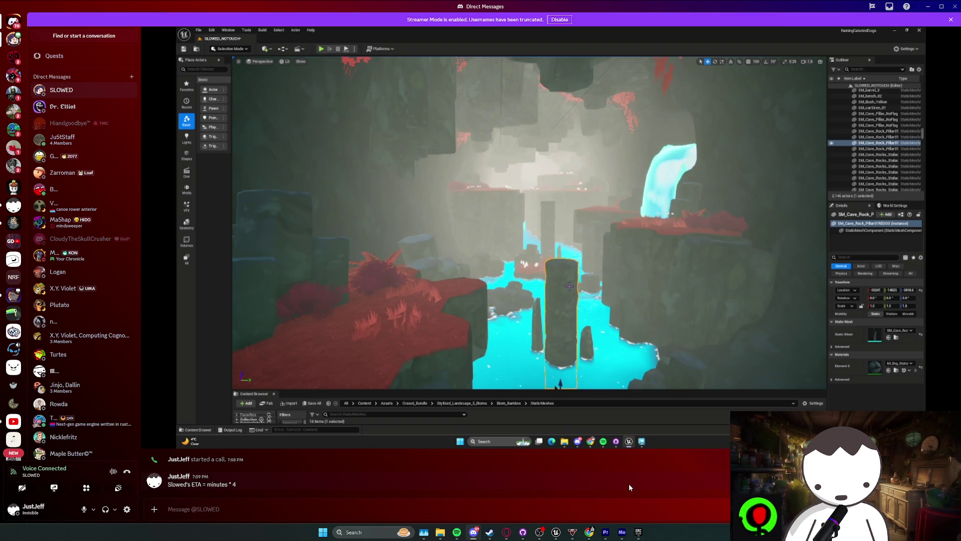
- Search Spotify for 'bury the light', add it to the play queue, and minimize Spotify
click(456, 533)
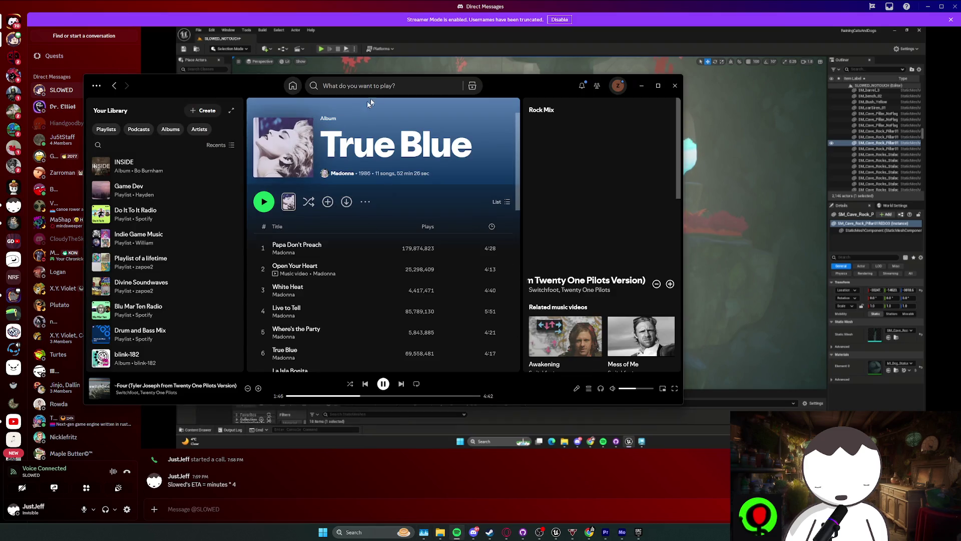
click(382, 87)
text(bur)
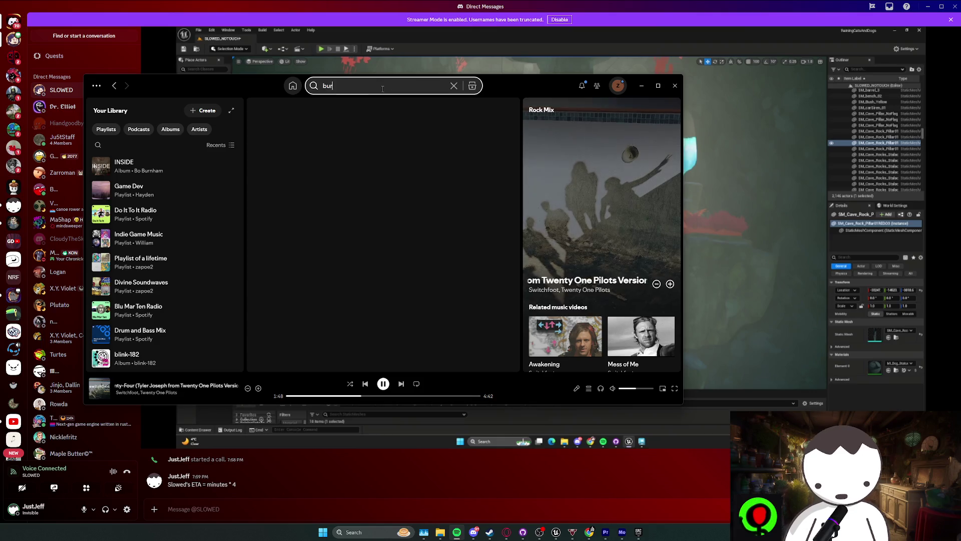
text(y the light)
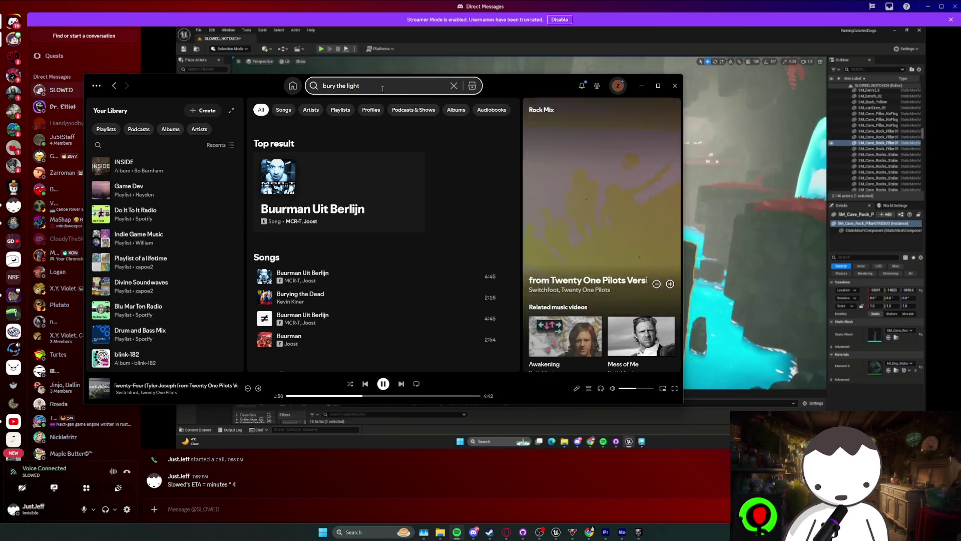
right_click(344, 216)
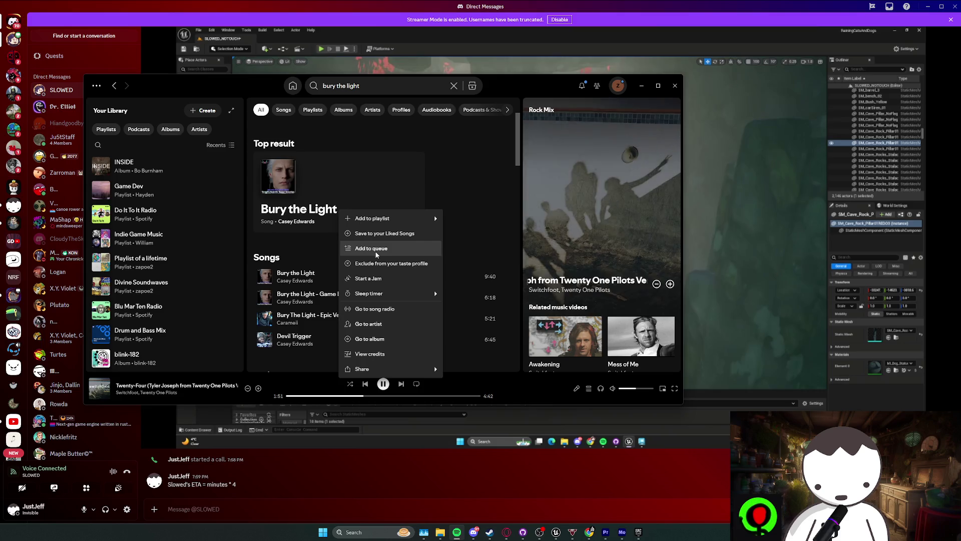
click(374, 251)
click(641, 86)
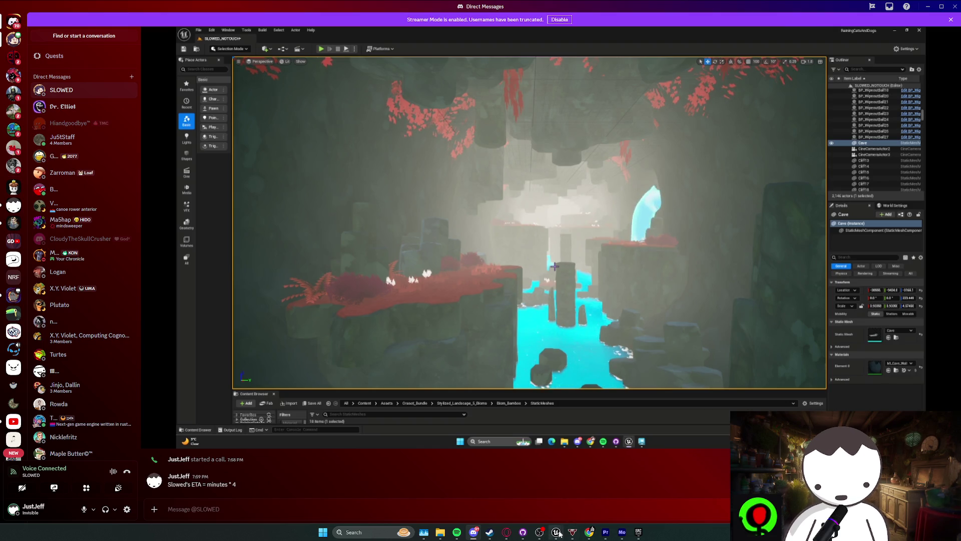
- Fly the viewport over the cranes, crates, metal platform and red-planted platform
mouse_move(555, 531)
click(515, 490)
scroll(474, 192, up, 3)
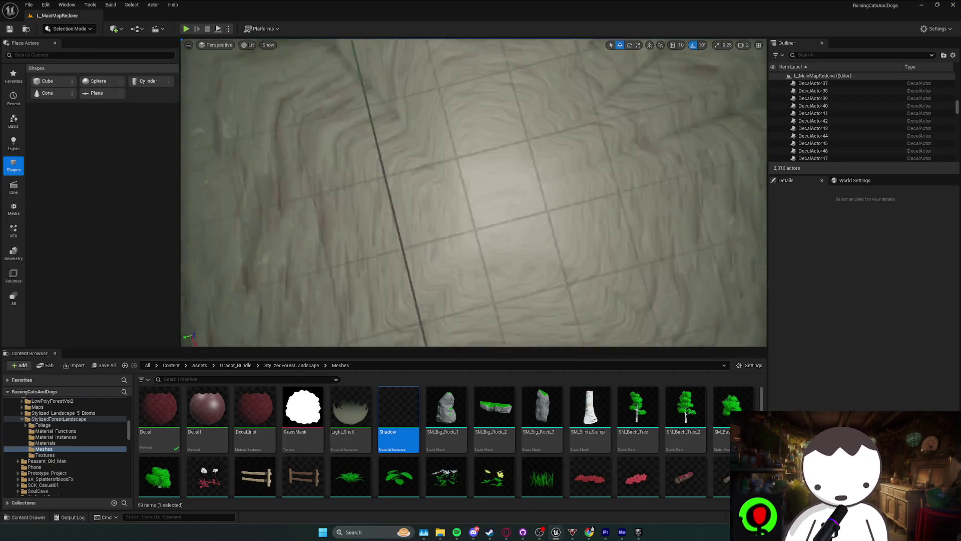
key(s)
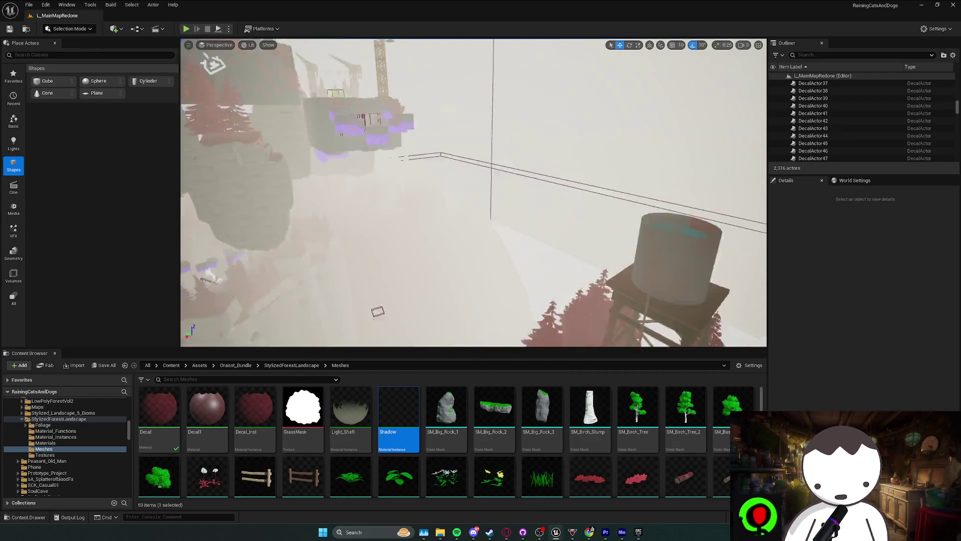
scroll(474, 192, up, 1)
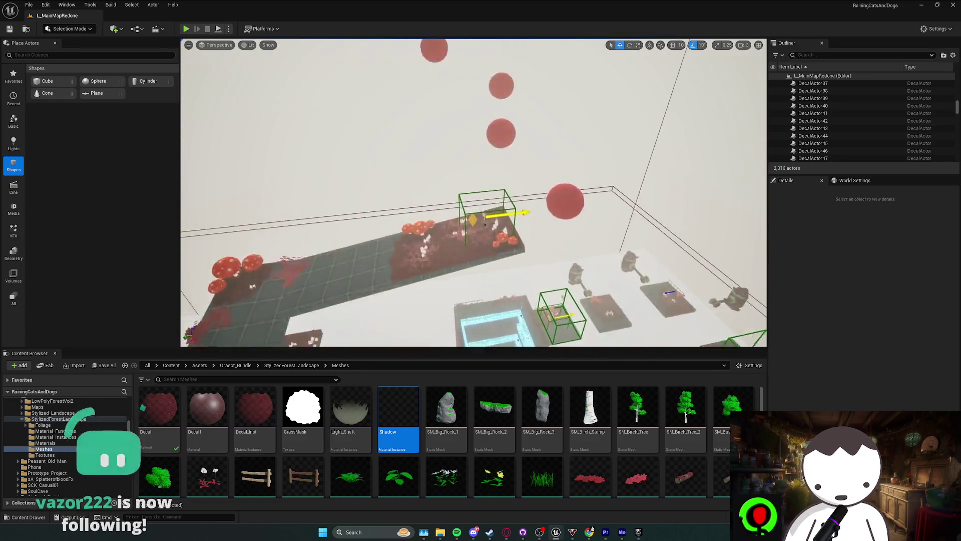
scroll(473, 192, down, 1)
key(w)
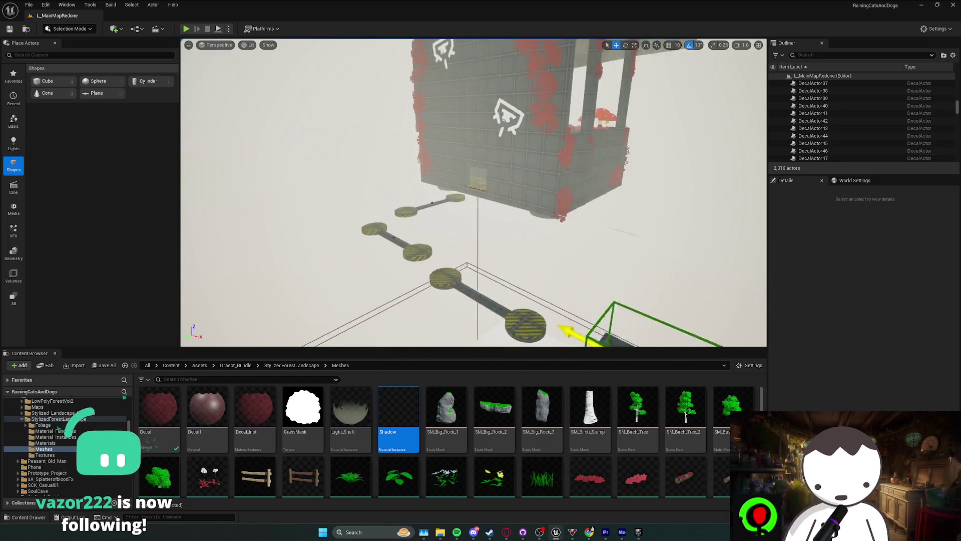
scroll(473, 193, up, 1)
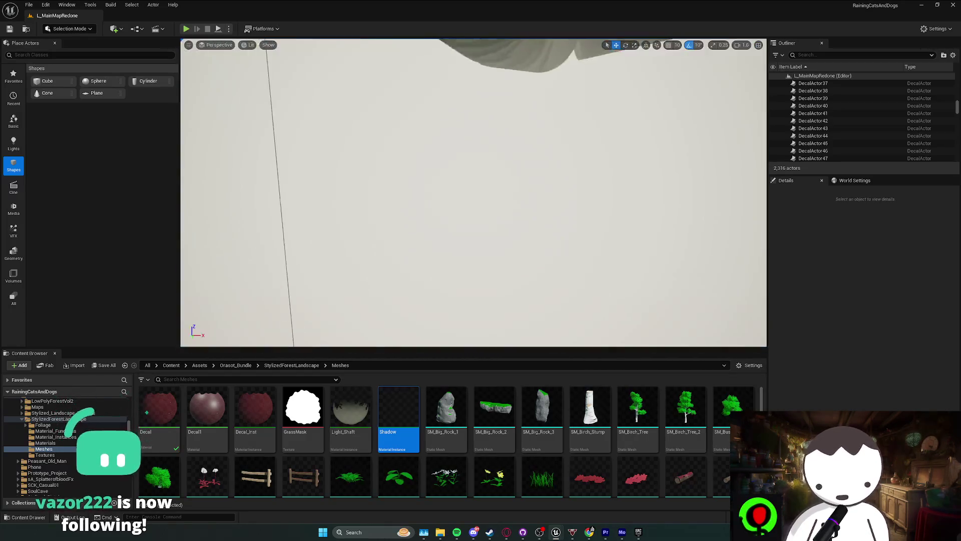
scroll(474, 192, down, 1)
key(w)
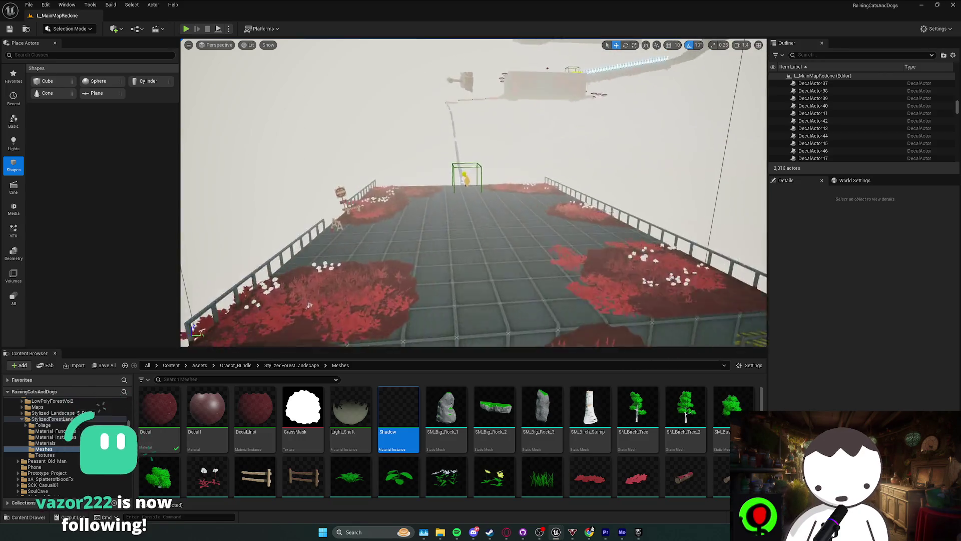
key(s)
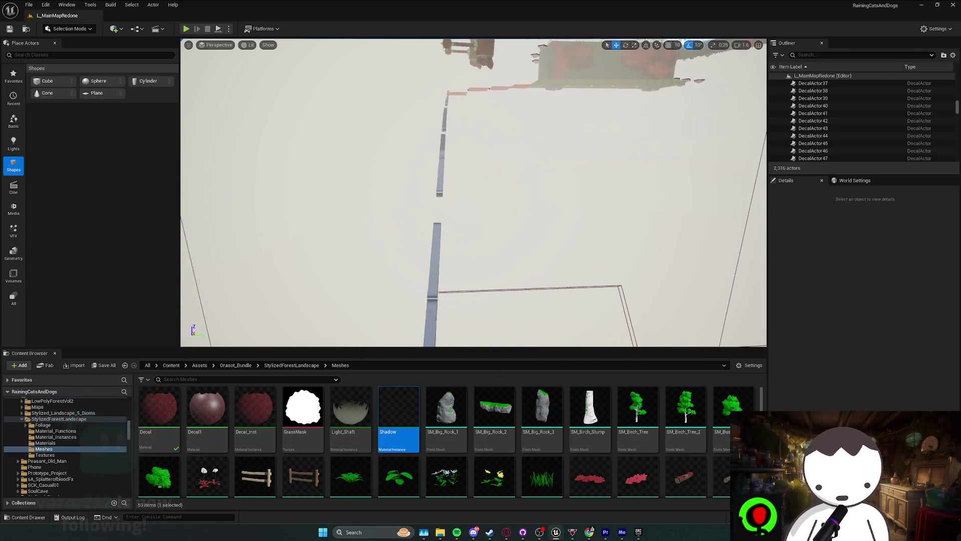
key(w)
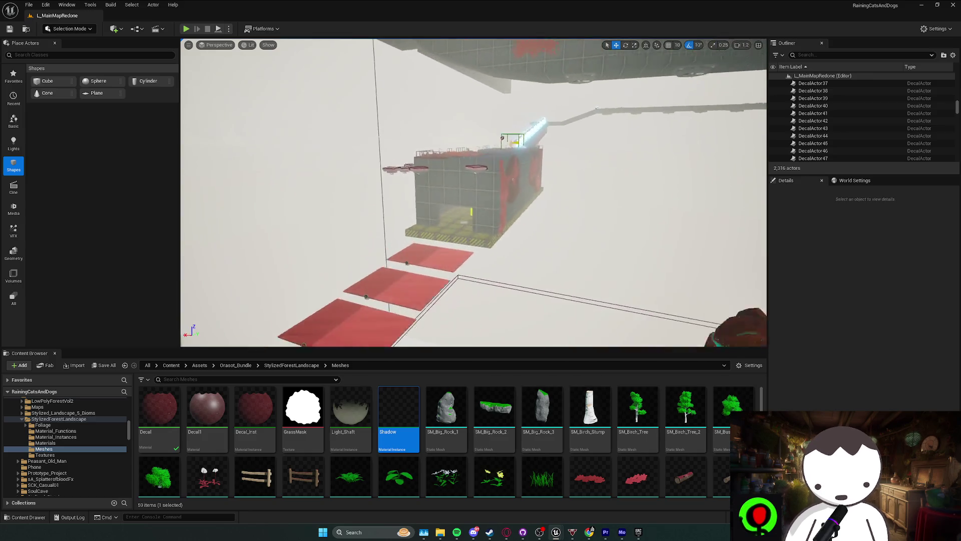
- Save the L_MainMapRedone map, then return to Discord and close the ended stream
key(ctrl+s)
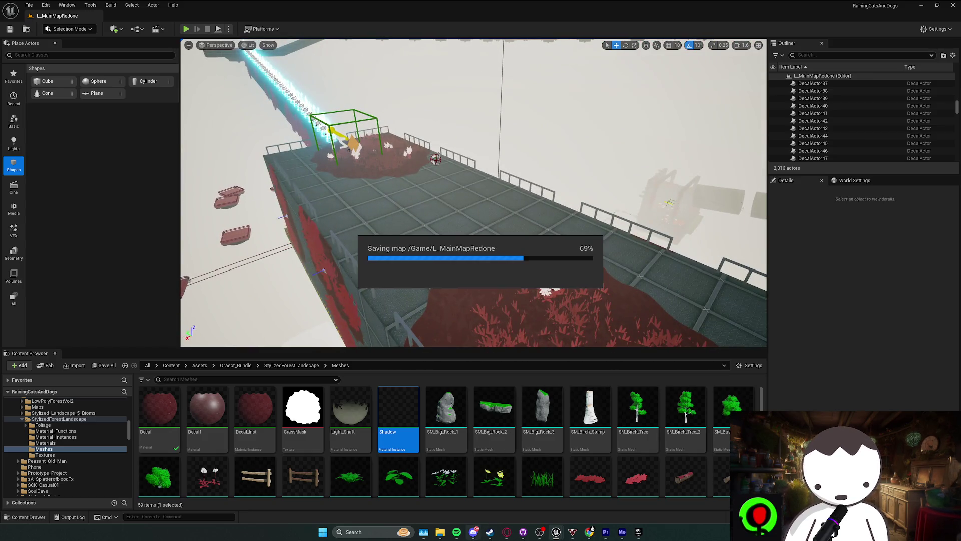
key(alt+Tab)
click(559, 302)
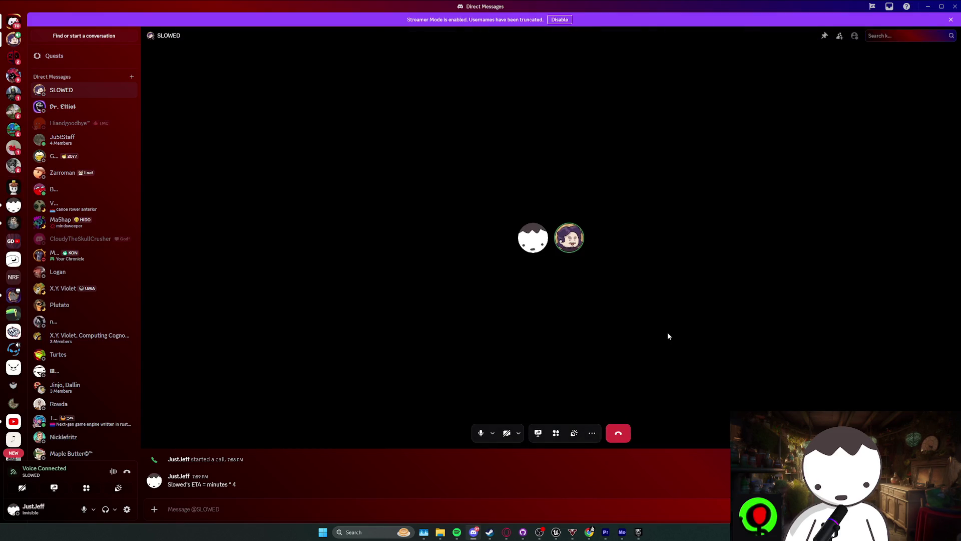
- Bring up GitHub Desktop listing the 24 changed RaisingCatsAndDogs files
click(523, 531)
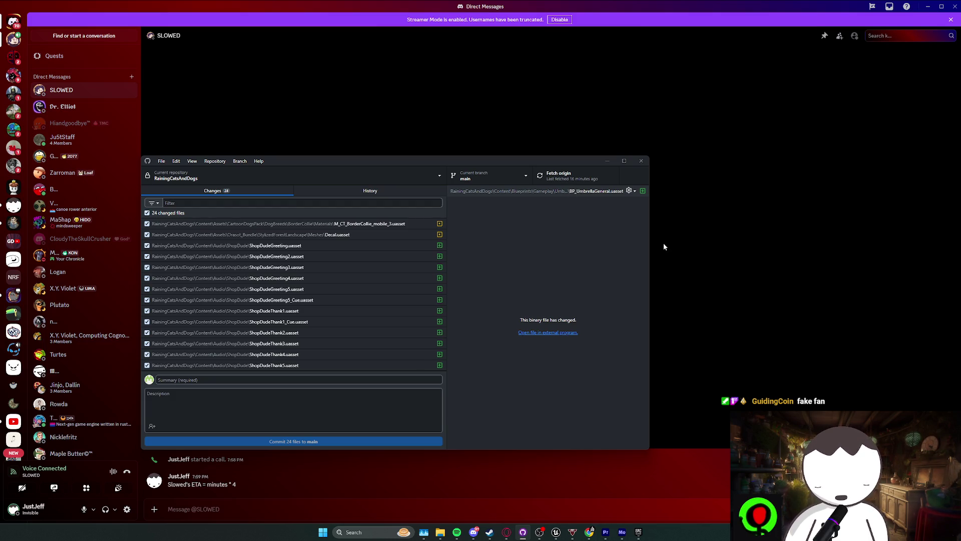
- Maximize Twitch Stream Manager and leave the Discord voice call
key(alt+Tab)
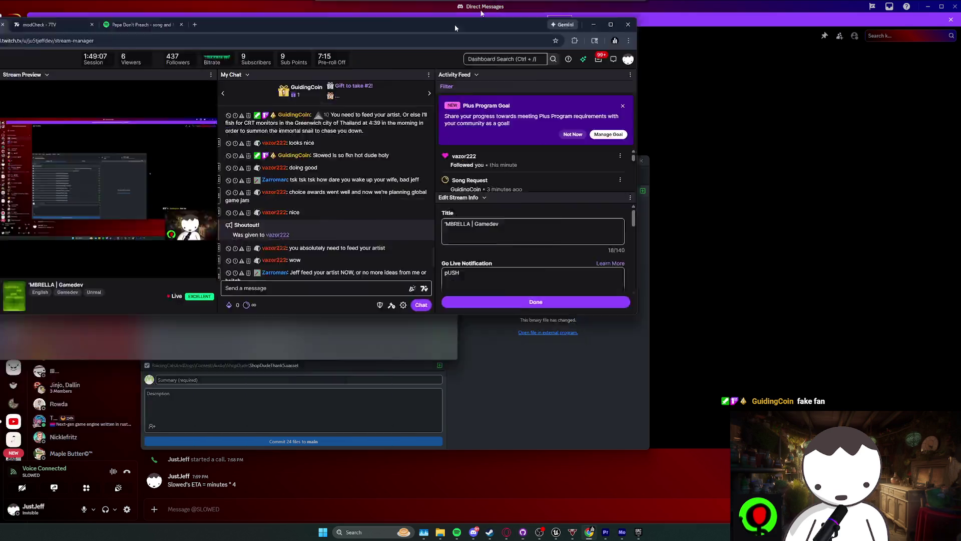
double_click(454, 25)
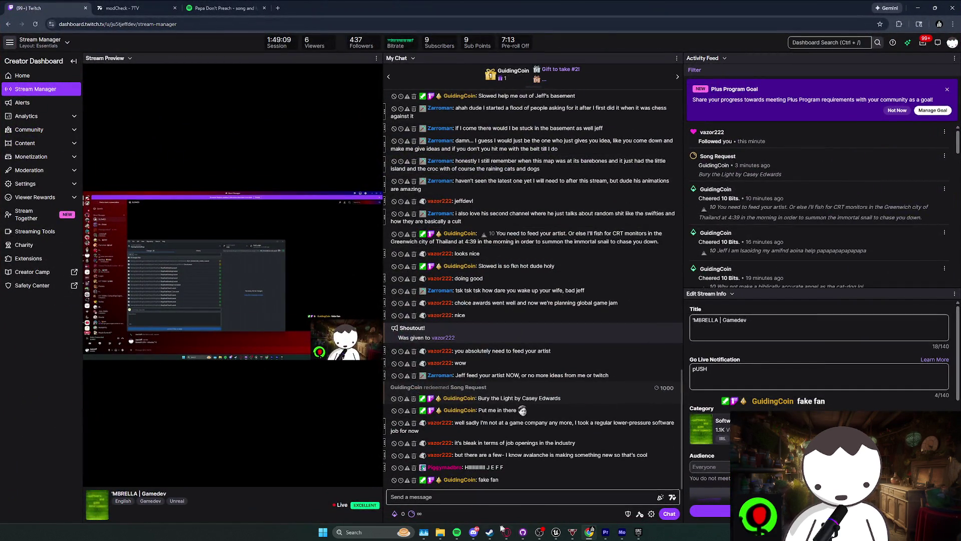
key(alt+Tab)
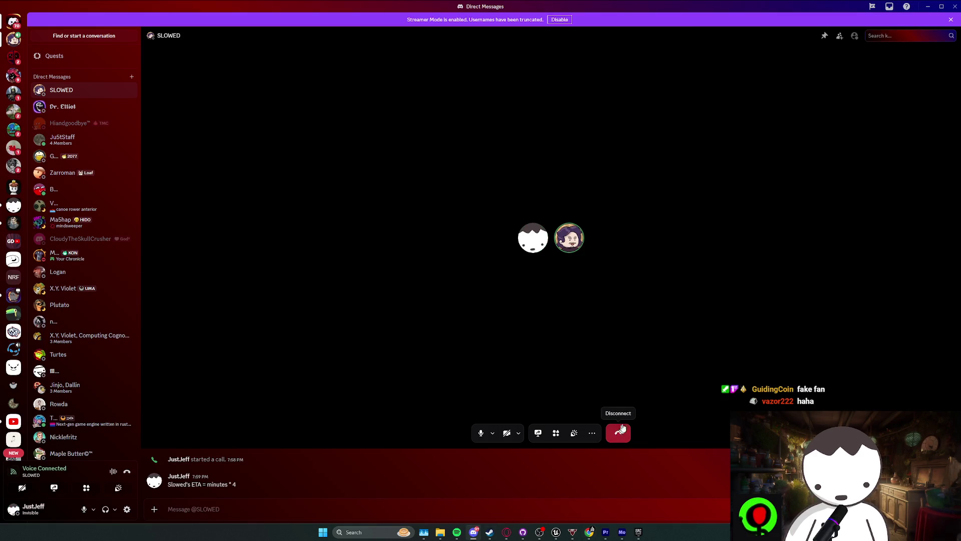
click(622, 431)
key(alt+Tab)
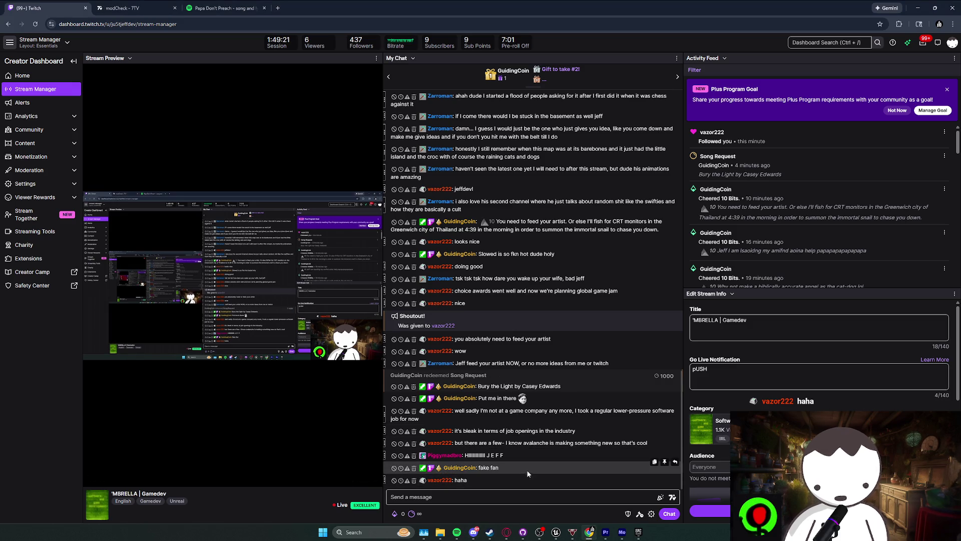
- Read through the chat messages, open and close a viewer card, and focus the chat box
click(545, 422)
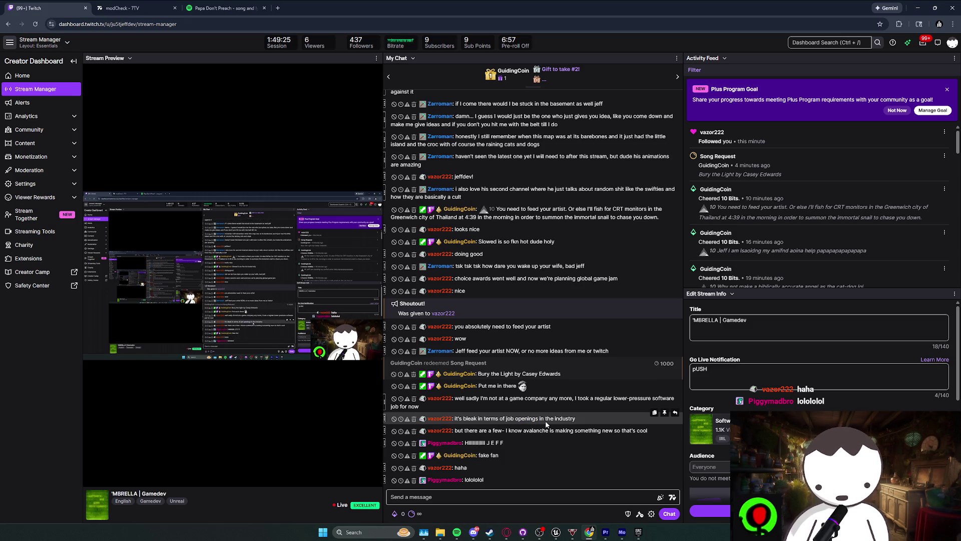
drag(543, 409, 473, 399)
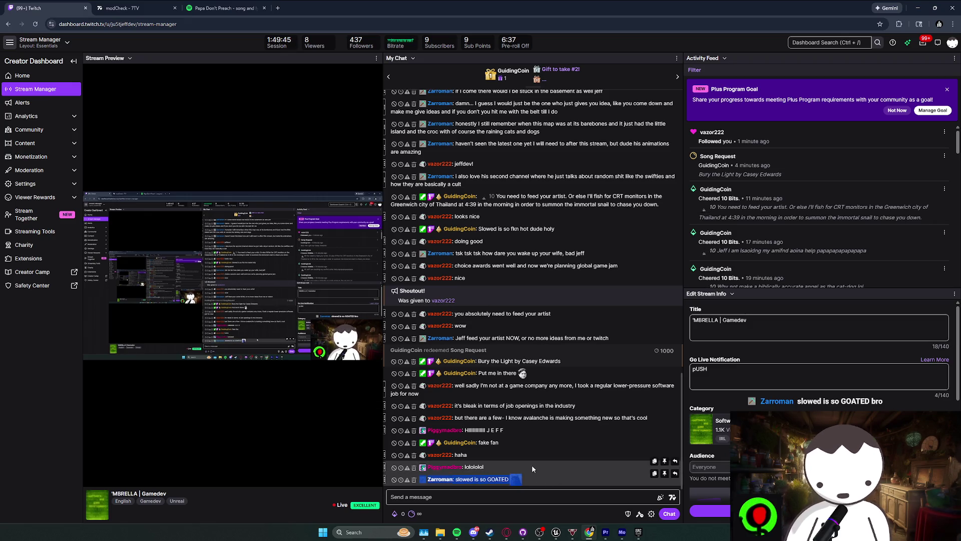
click(545, 476)
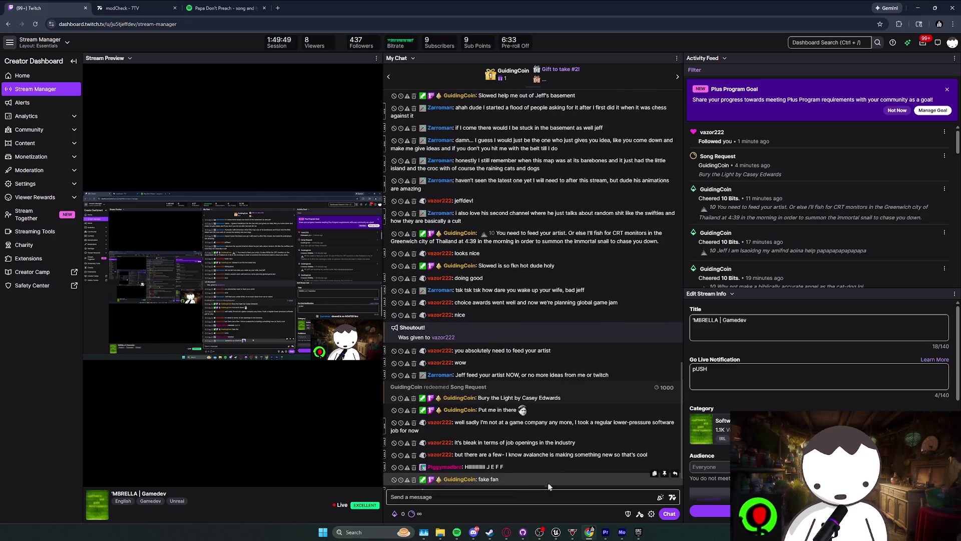
triple_click(542, 475)
click(551, 473)
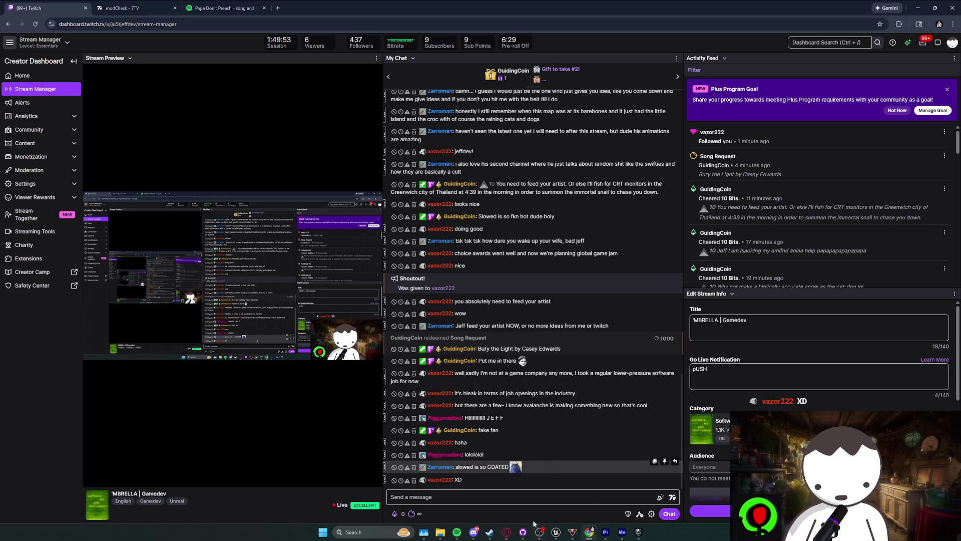
drag(475, 482, 475, 463)
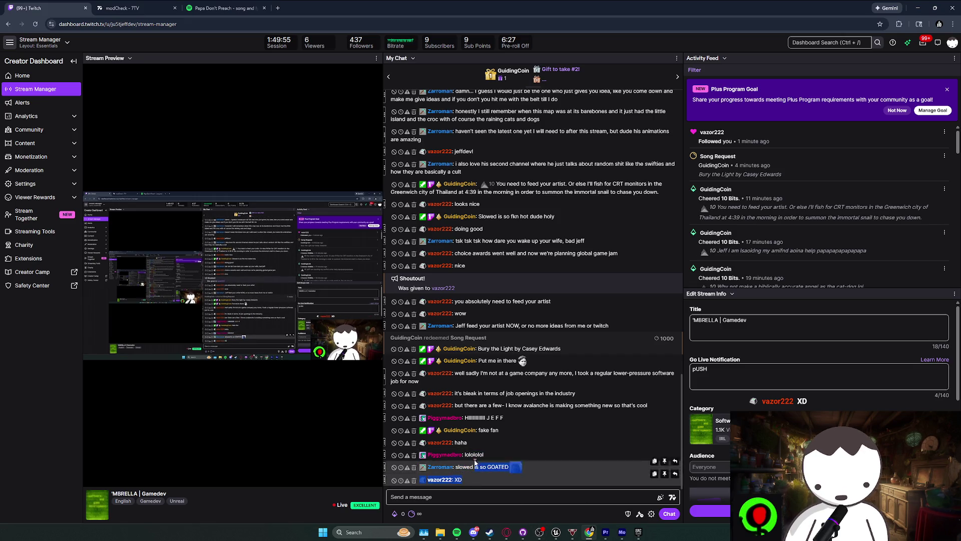
double_click(480, 454)
click(445, 459)
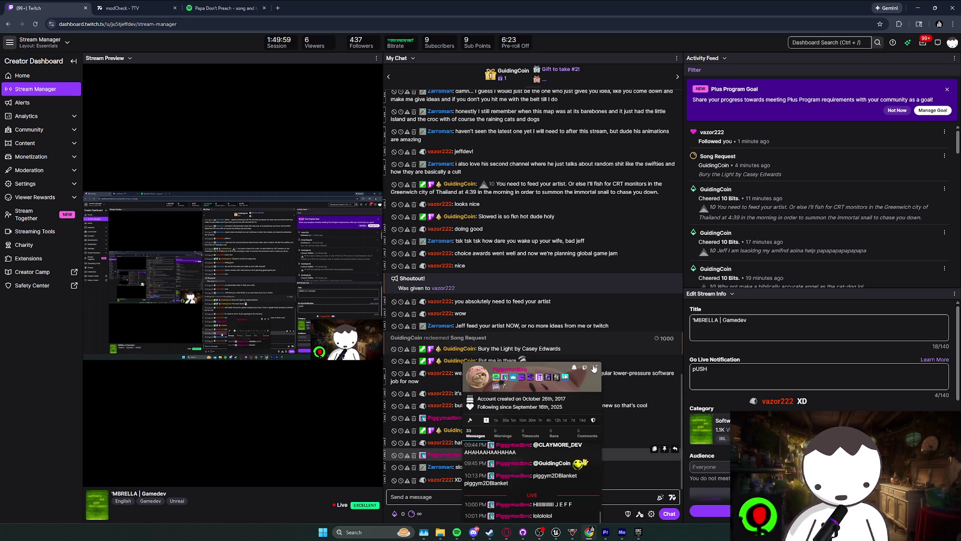
click(595, 368)
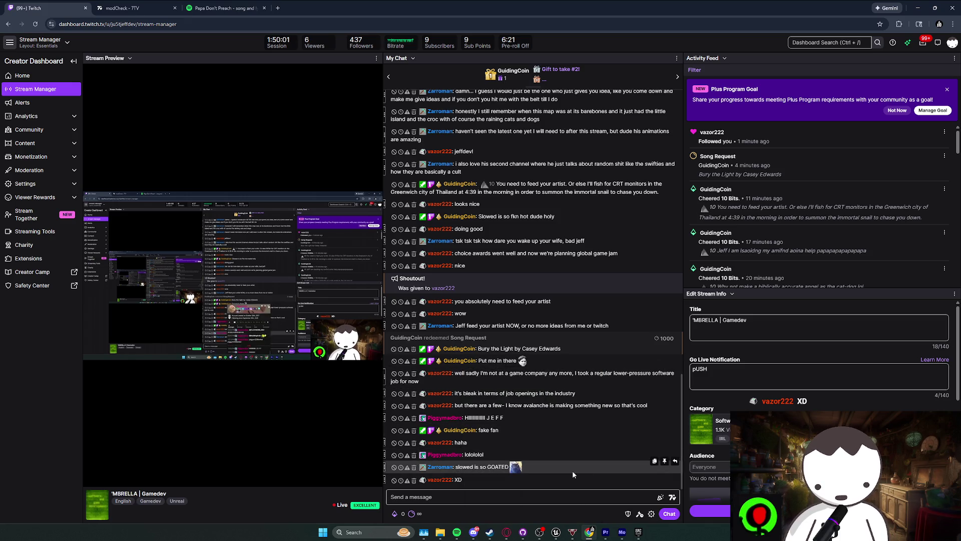
click(584, 498)
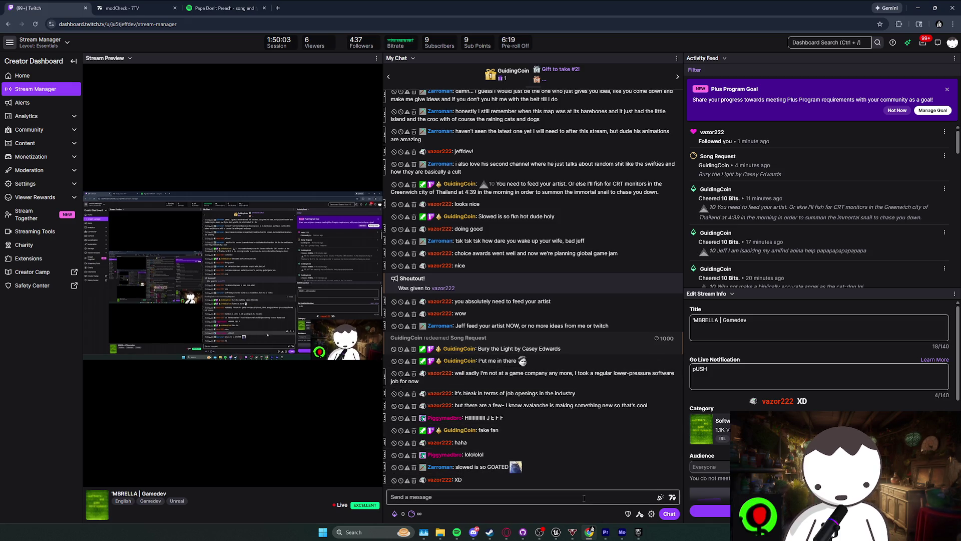
- Bring up Spotify playing Bury the Light, then restore the dashboard to a smaller window
click(458, 533)
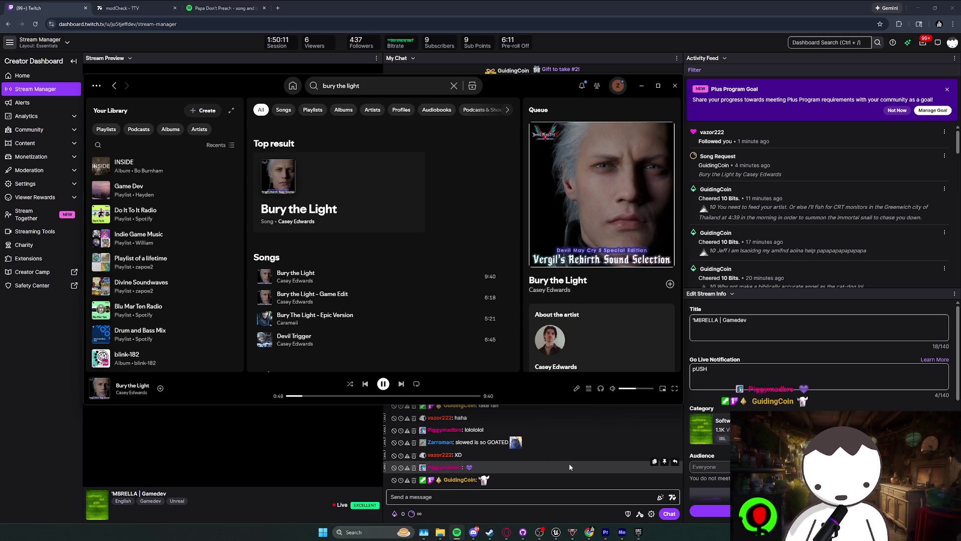
click(570, 466)
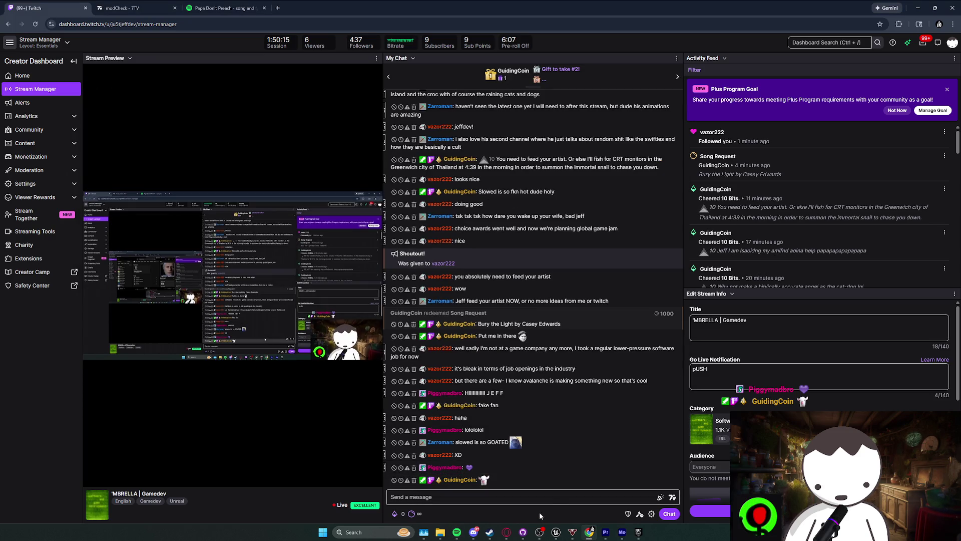
double_click(720, 7)
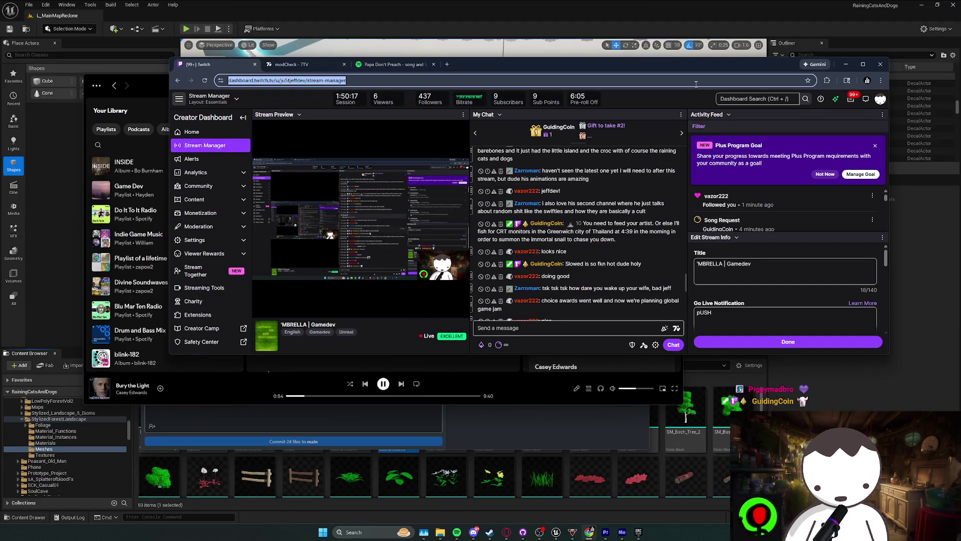
- Move and minimize the browser, Spotify and GitHub Desktop to reveal the Unreal editor
drag(723, 45, 399, 136)
click(581, 127)
click(641, 85)
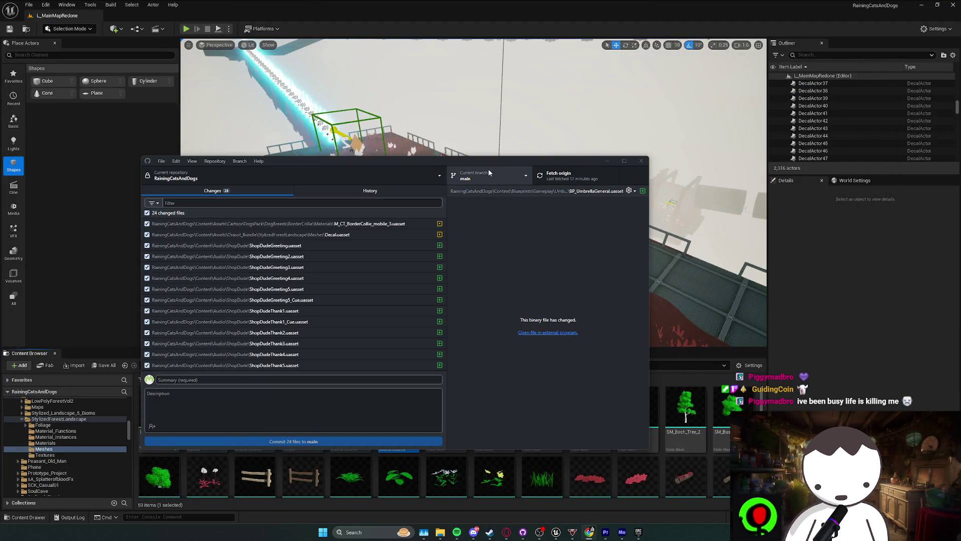
click(606, 161)
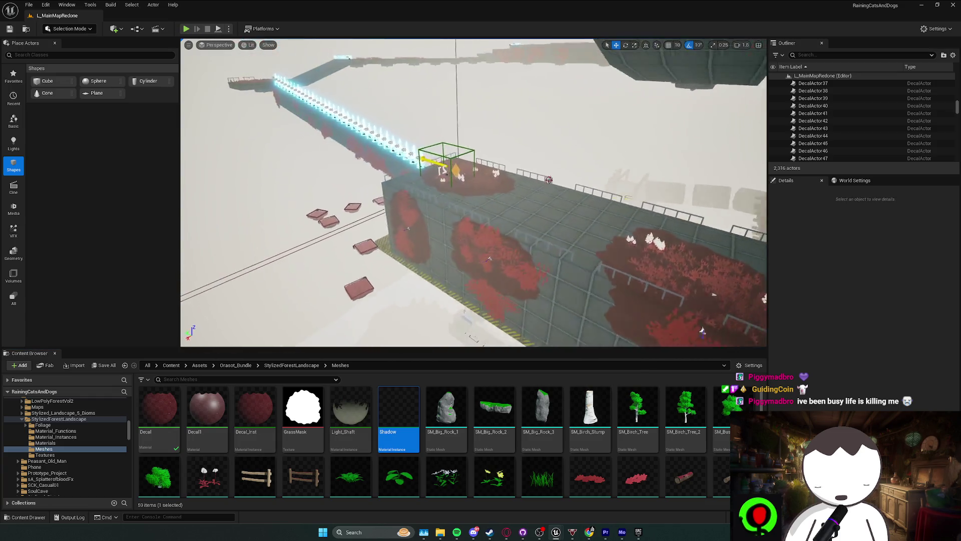
- Zoom the viewport in on the red grass beside the sandy path
scroll(473, 192, down, 10)
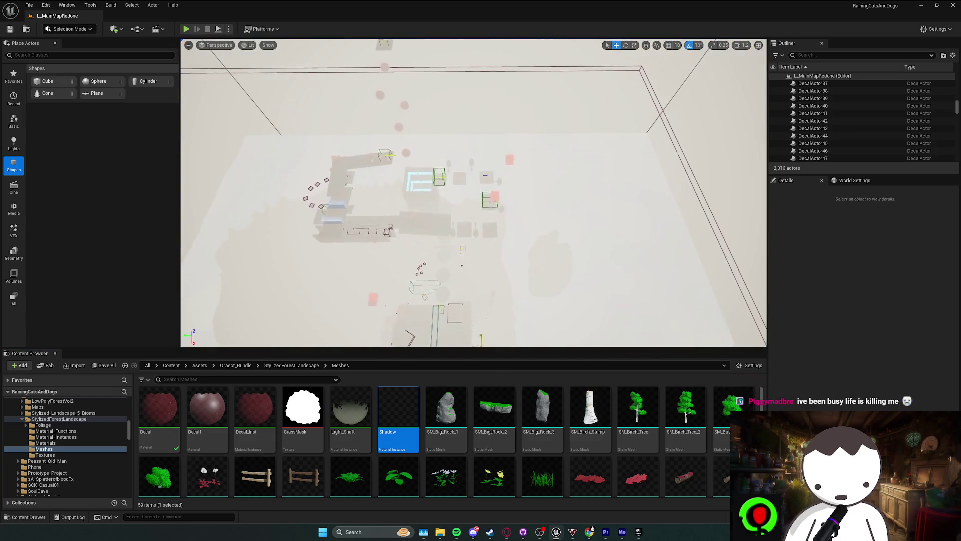
scroll(473, 192, up, 10)
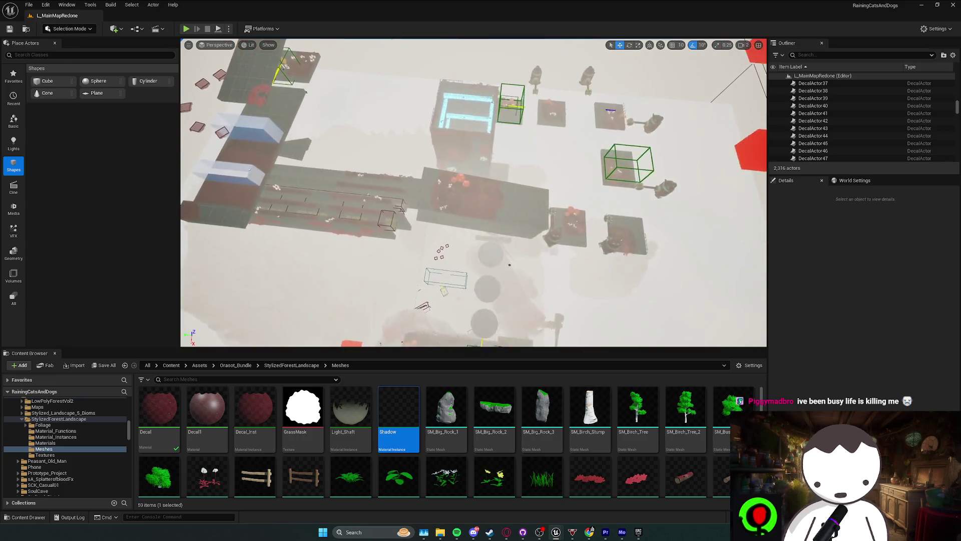
scroll(473, 192, up, 10)
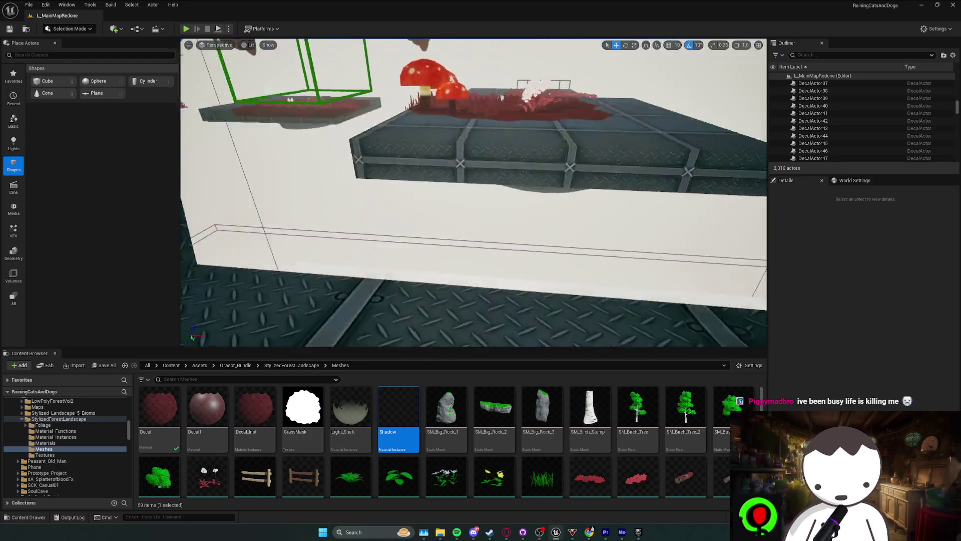
scroll(474, 192, up, 10)
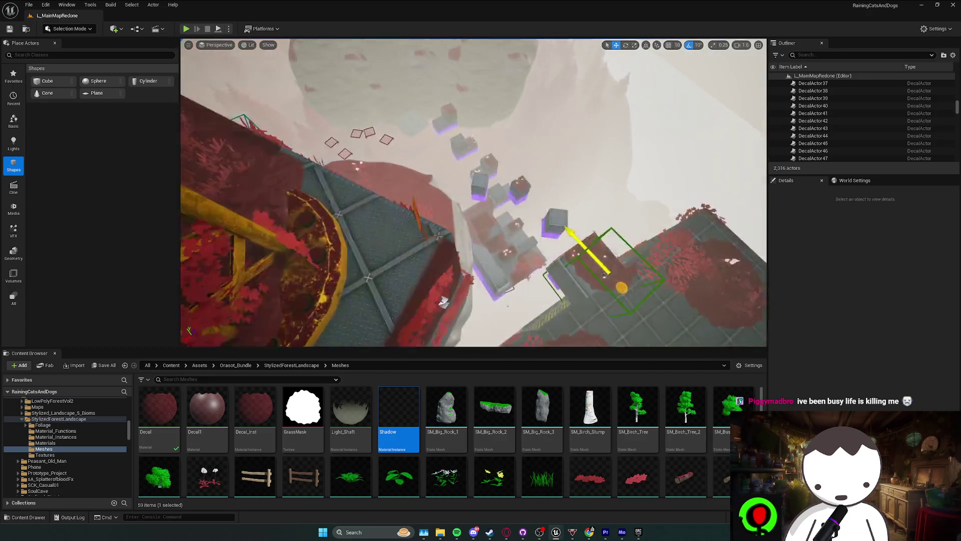
scroll(473, 192, up, 10)
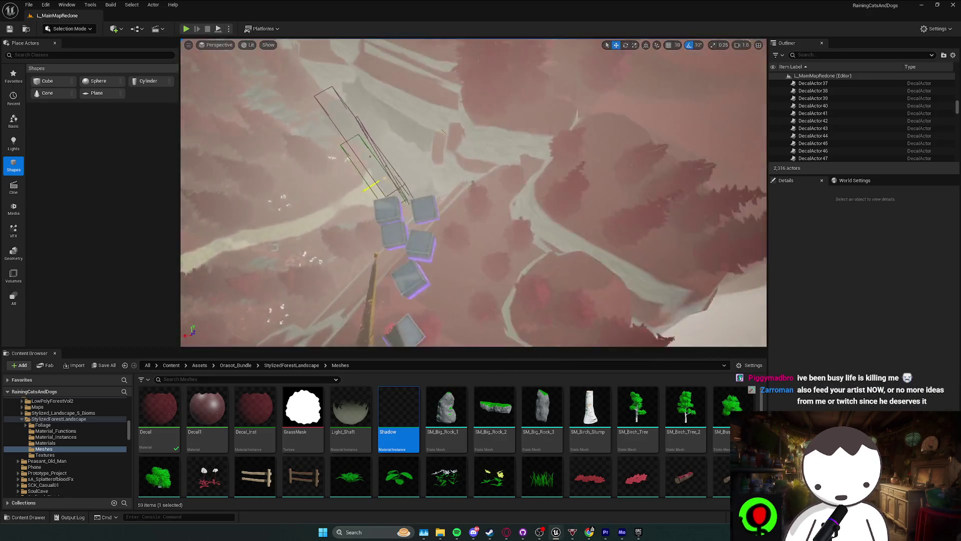
scroll(474, 192, up, 10)
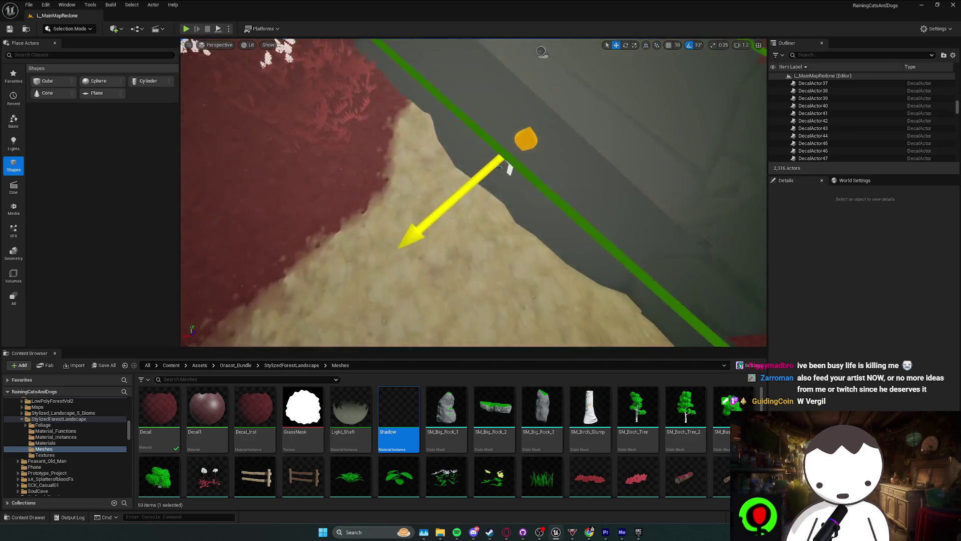
scroll(474, 192, down, 5)
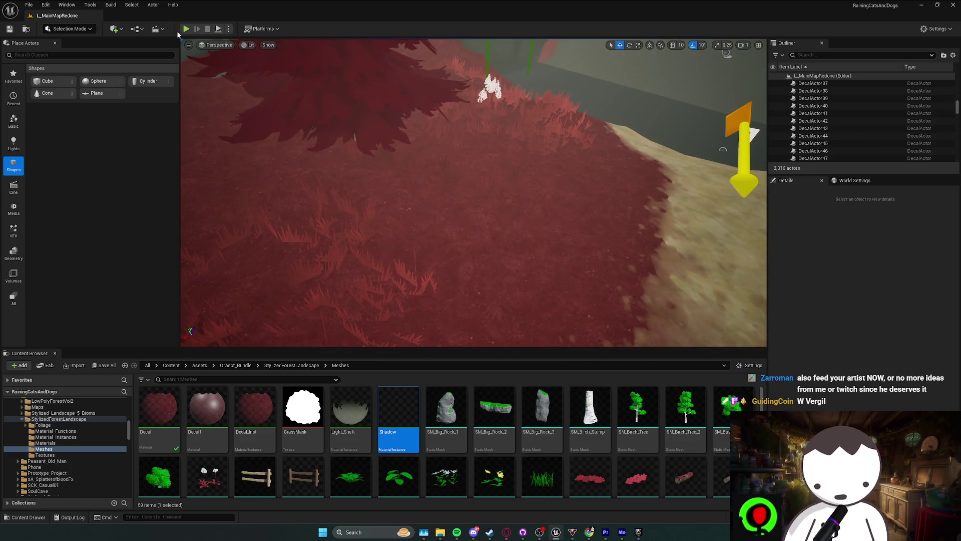
- Start Play in Editor with Alt+P and walk the character along the forest path
key(alt+p)
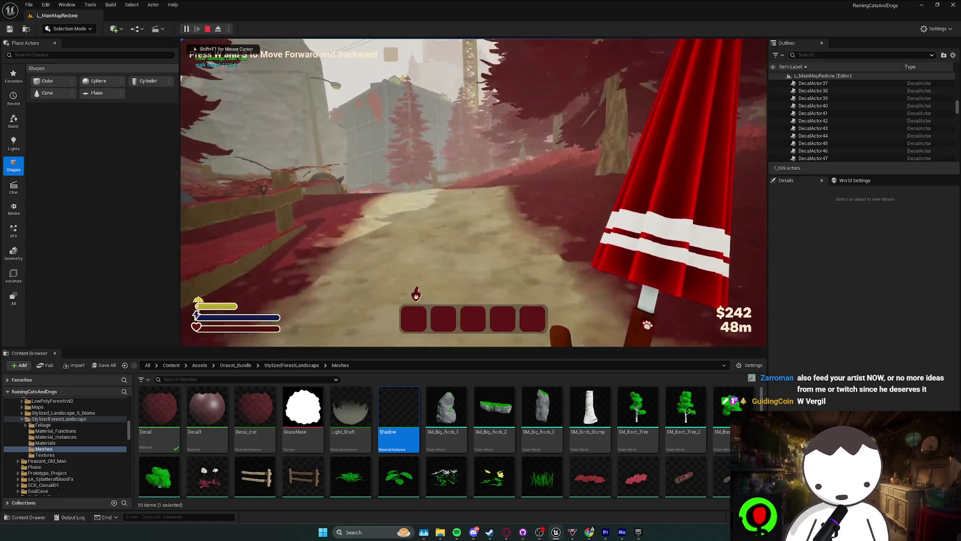
key(w)
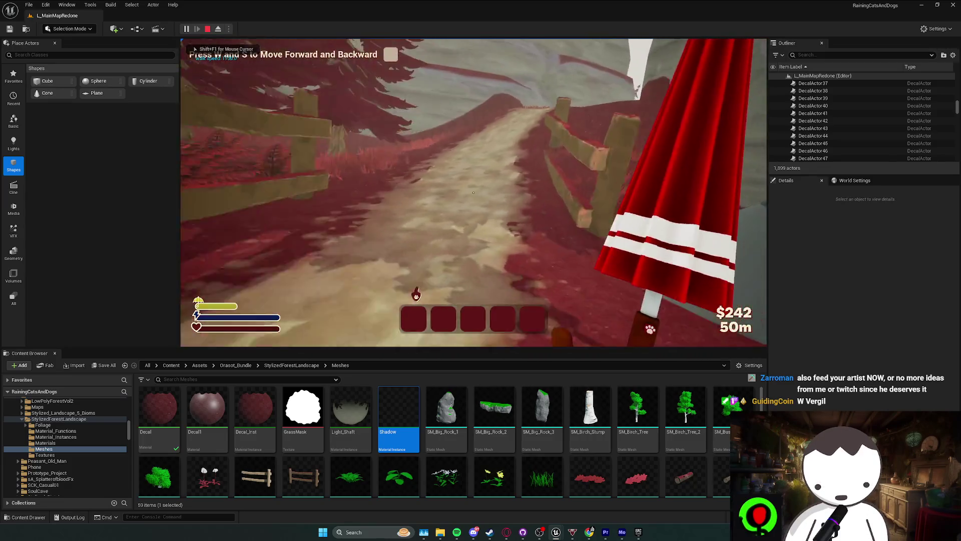
key(w)
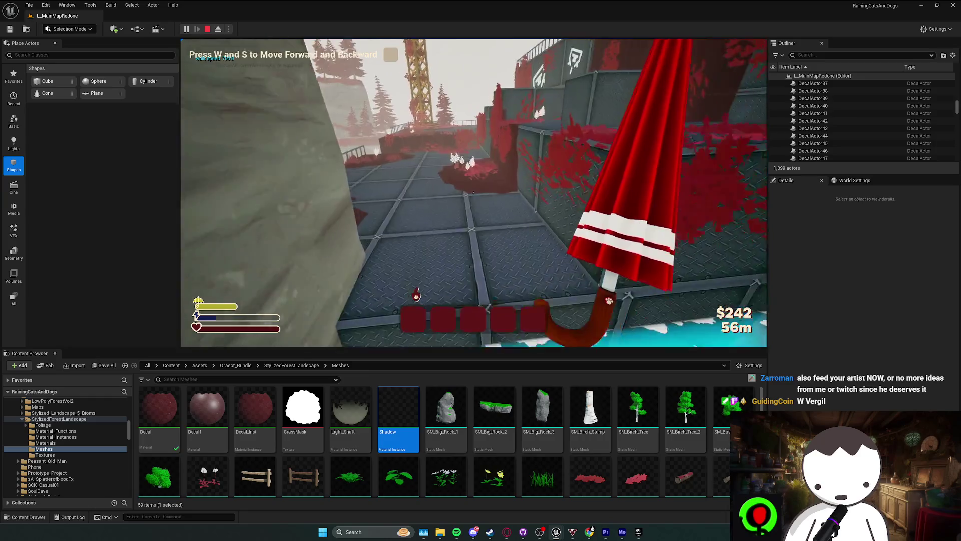
key(w)
key(s)
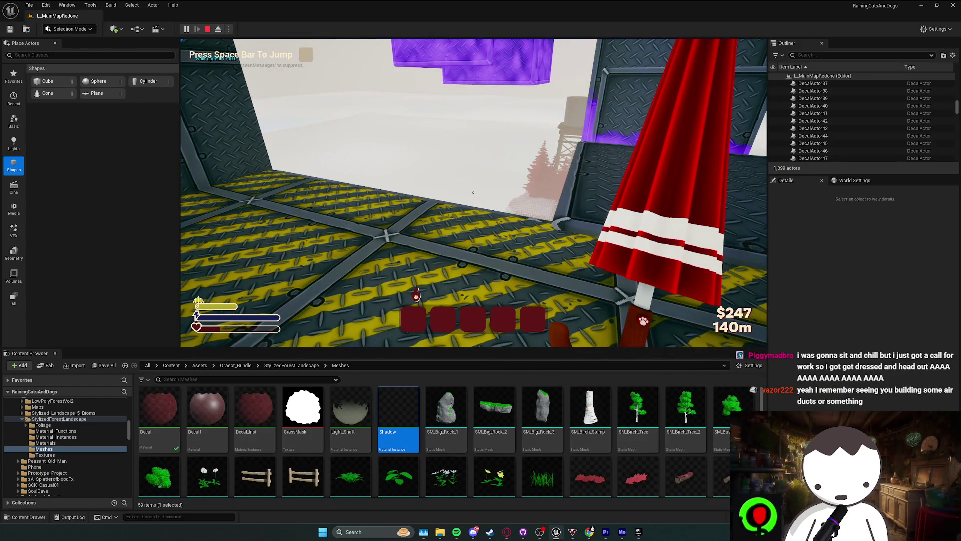
- Jump onto the crates and metal platform, then run through the checkpoint toward the ledge
key(space)
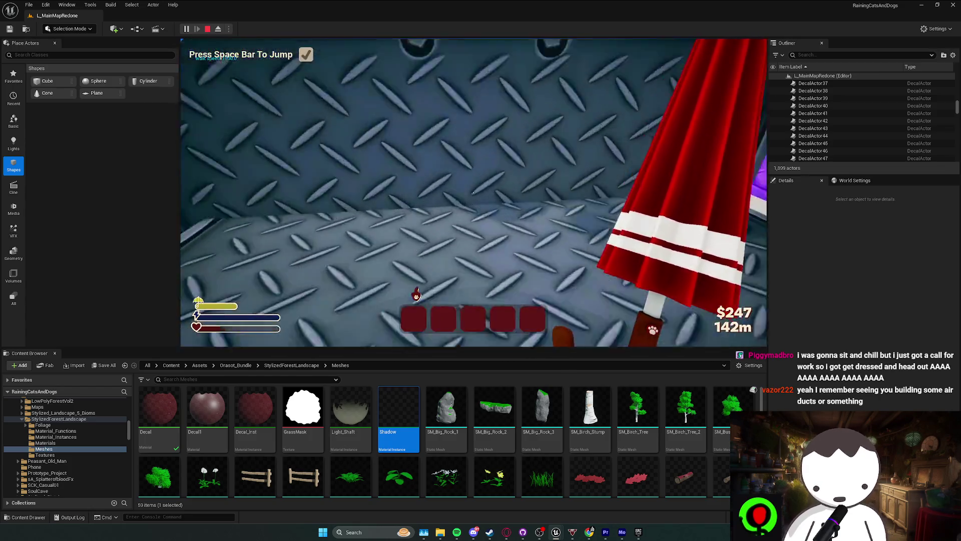
key(space)
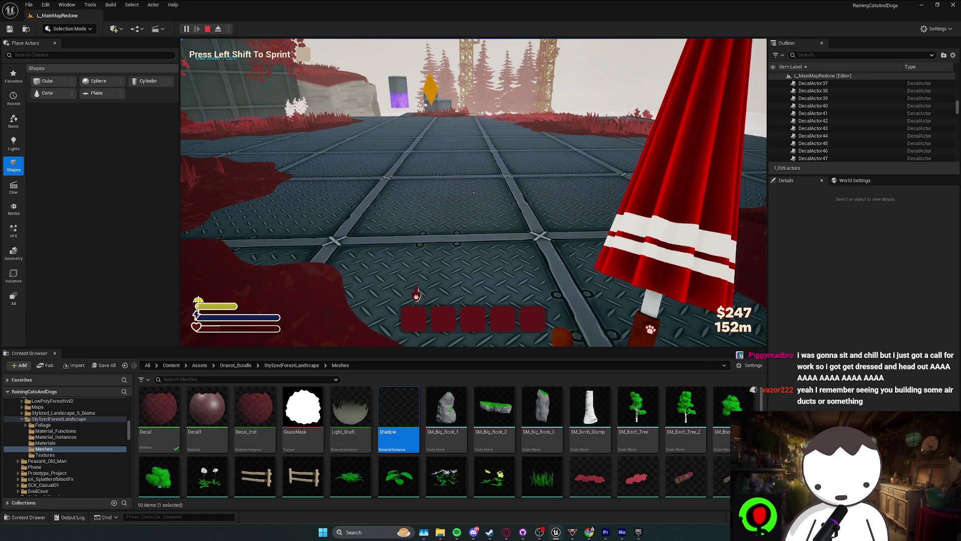
key(a)
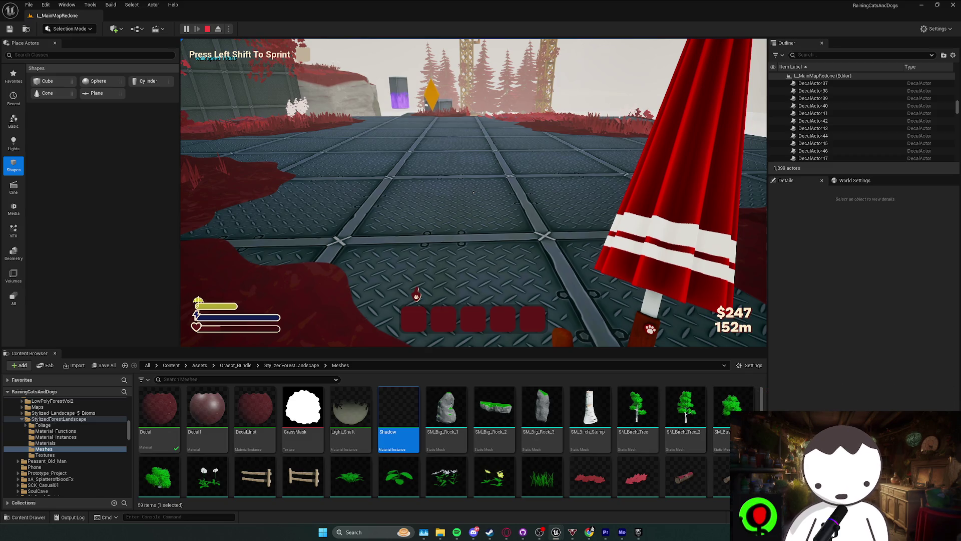
key(a)
key(w)
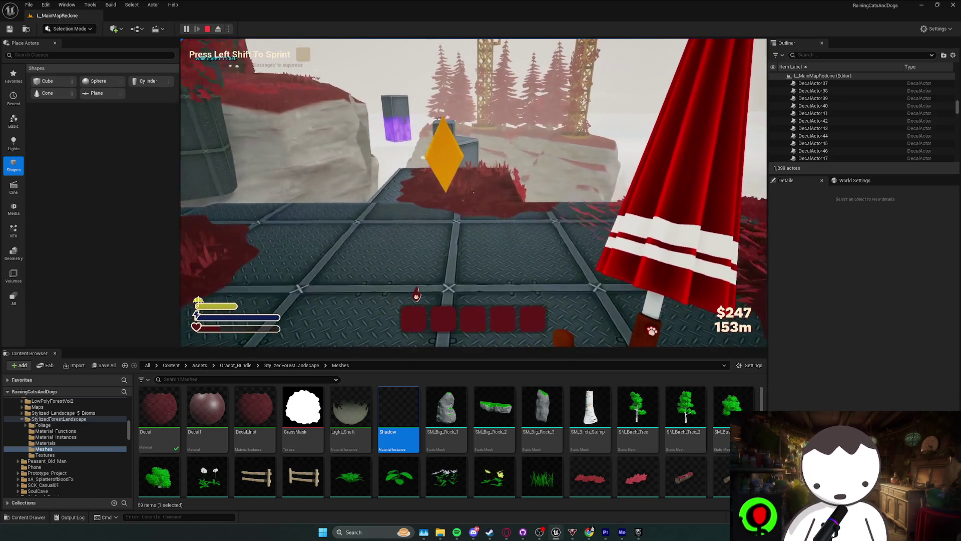
key(w)
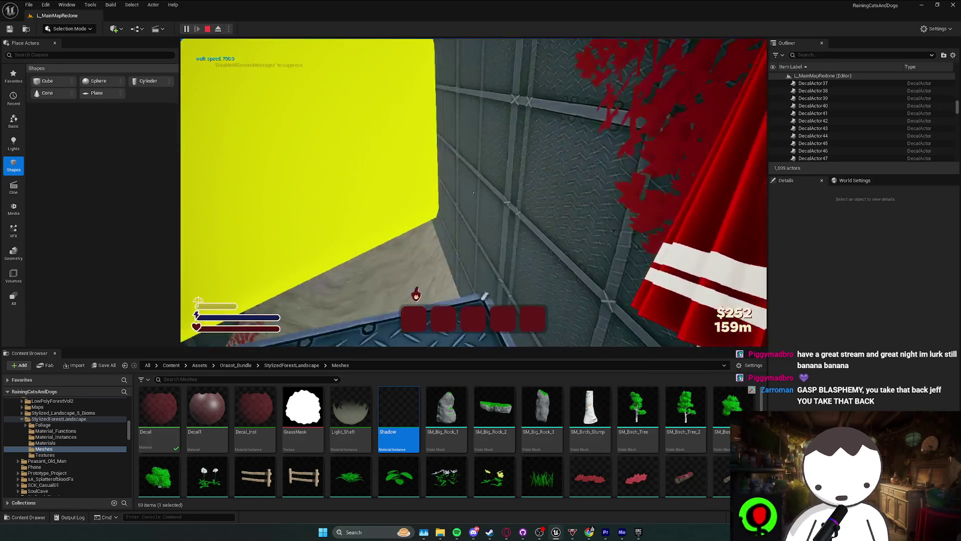
key(shift)
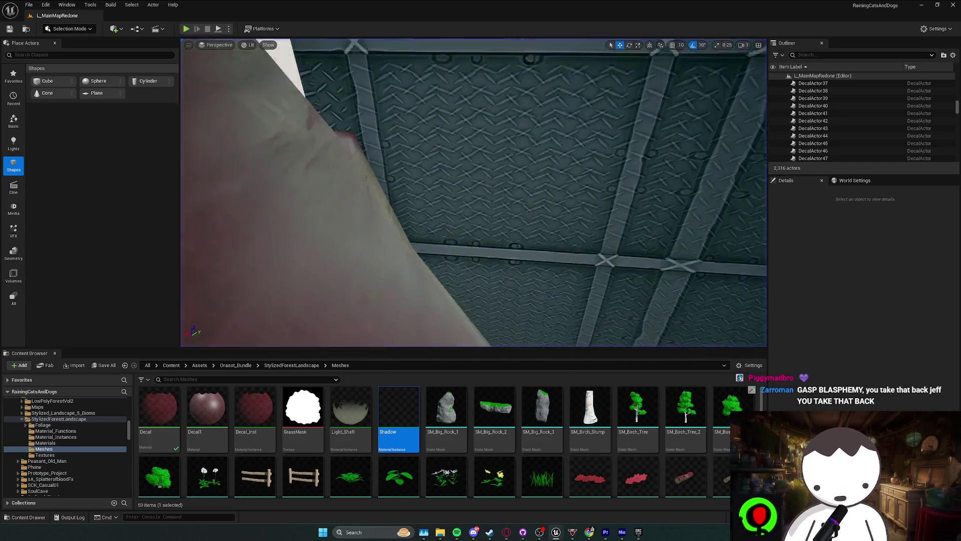
- Stop the play session and fly the camera past the red-grass block, fan and grid block
key(Escape)
scroll(473, 191, up, 1)
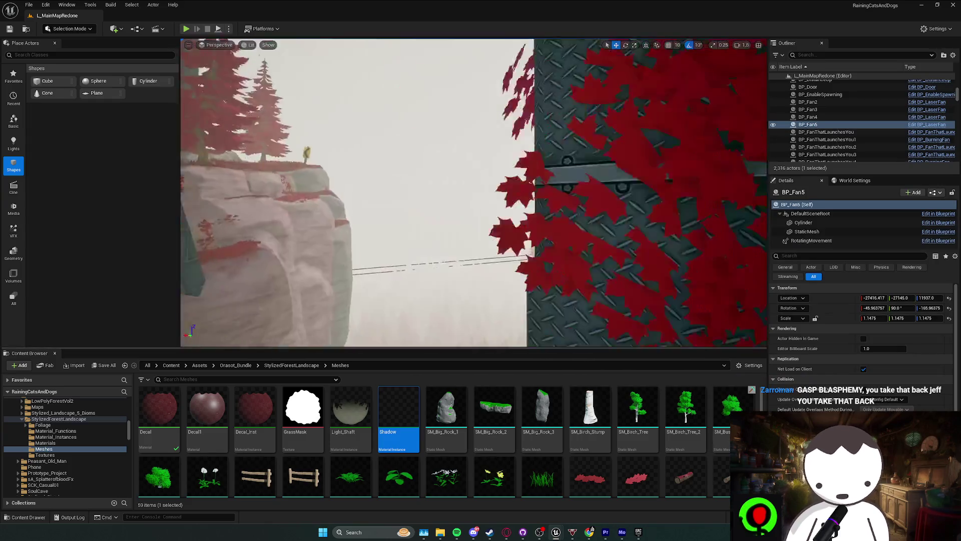
key(w)
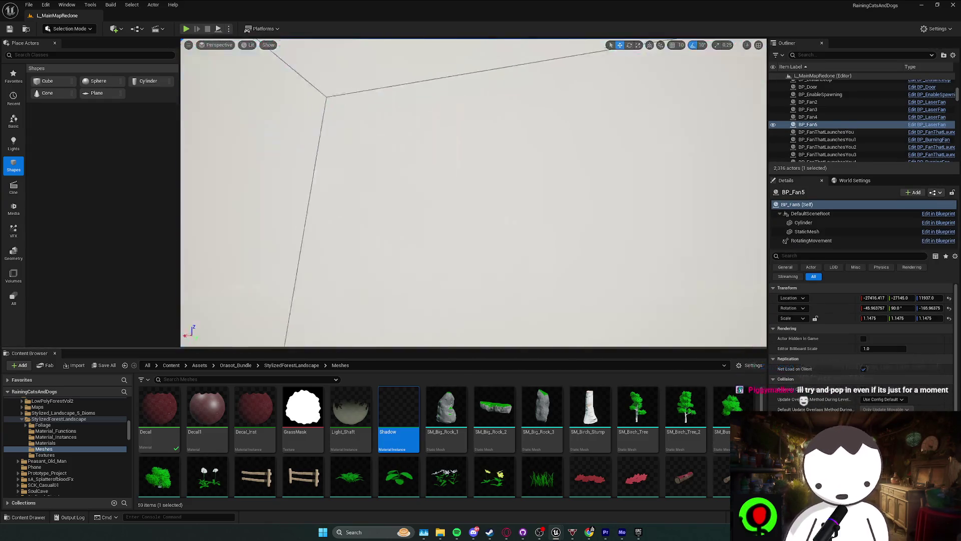
key(w)
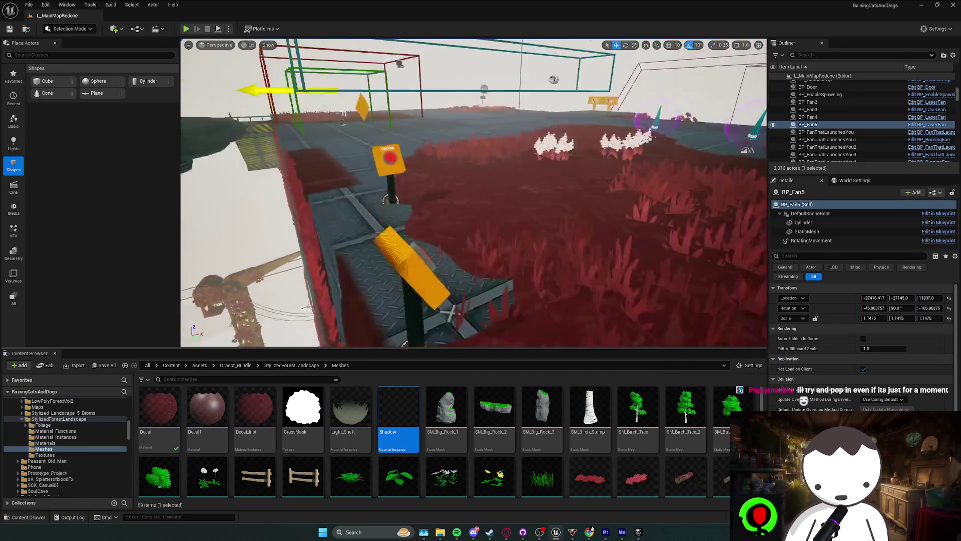
scroll(473, 191, up, 1)
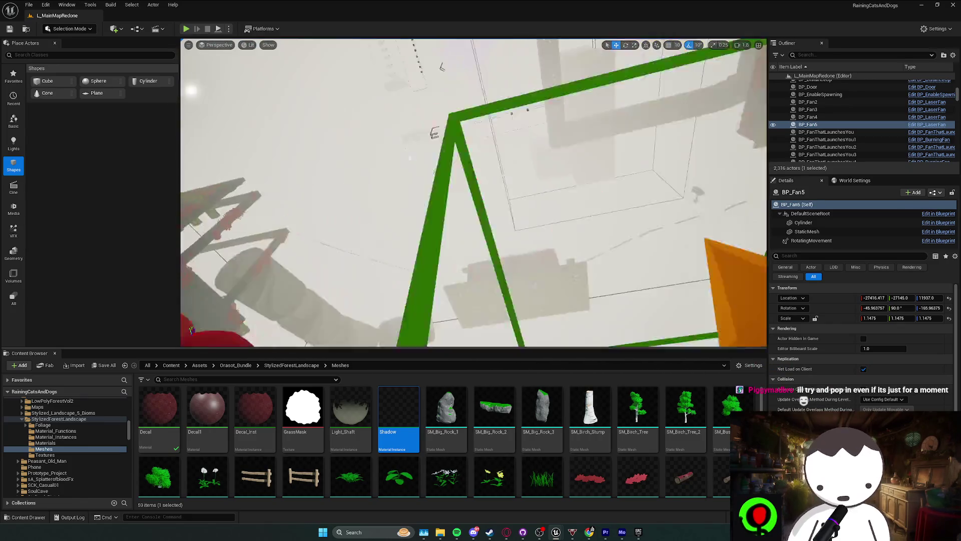
key(w)
scroll(473, 192, up, 3)
key(Escape)
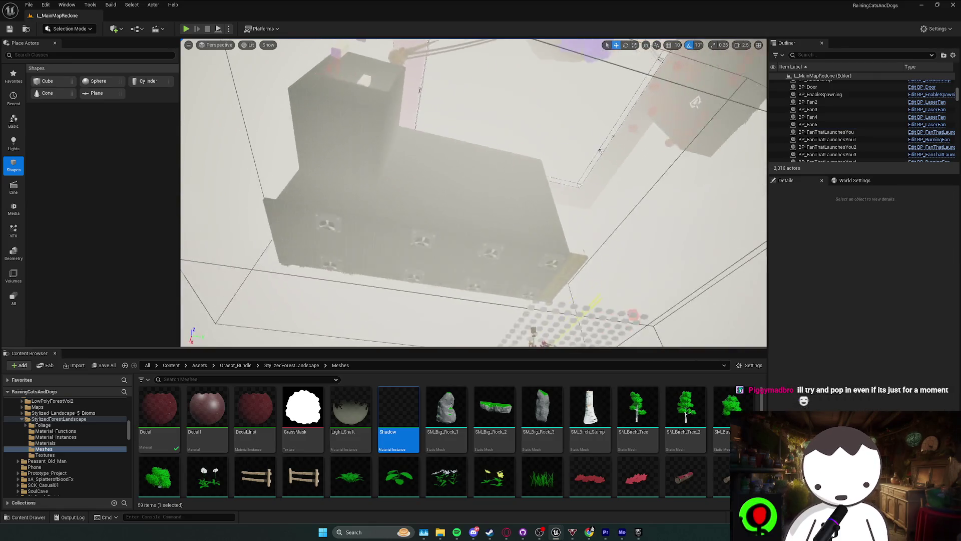
- Fly over the large rock, pink platforms and glowing cyan room to the yellow-striped floor
key(w)
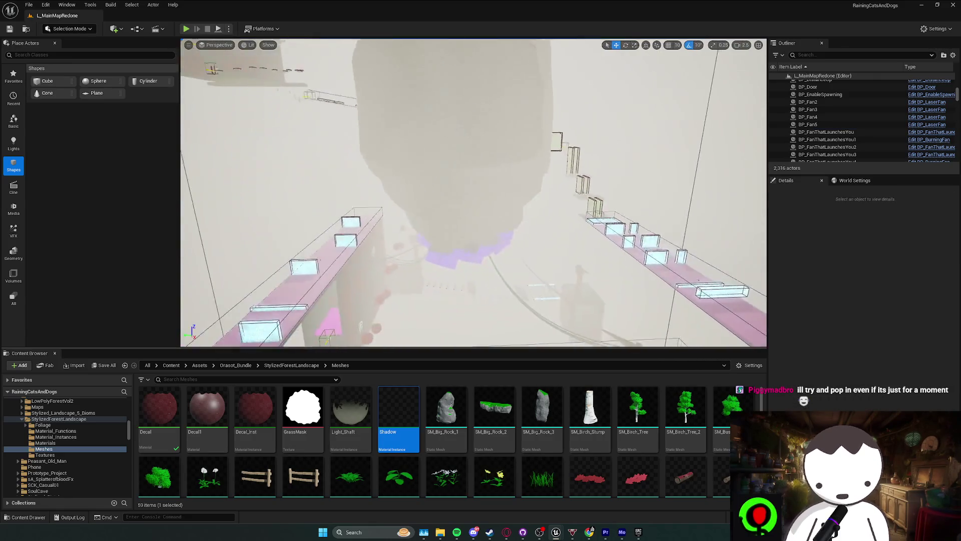
scroll(474, 192, down, 1)
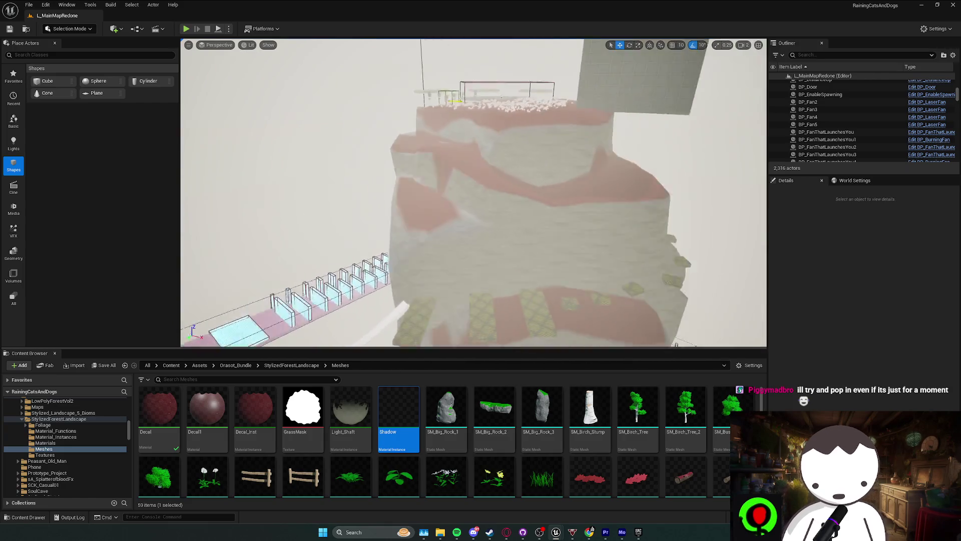
key(w)
scroll(473, 192, down, 2)
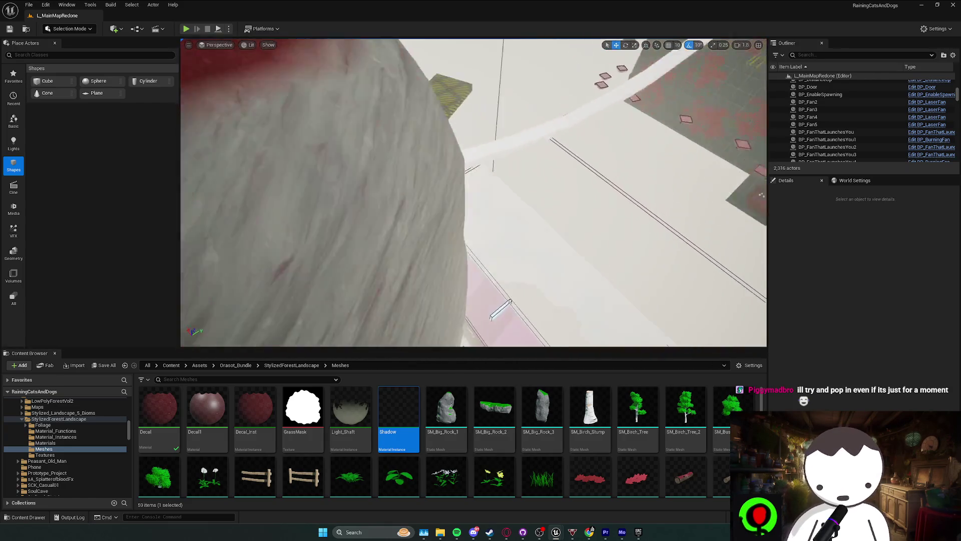
scroll(474, 192, up, 3)
key(s)
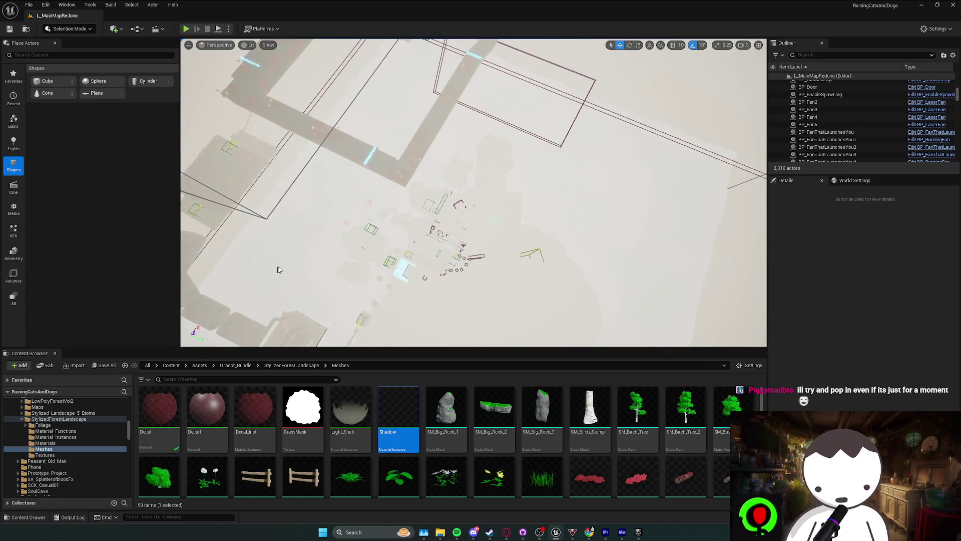
key(w)
scroll(473, 192, down, 3)
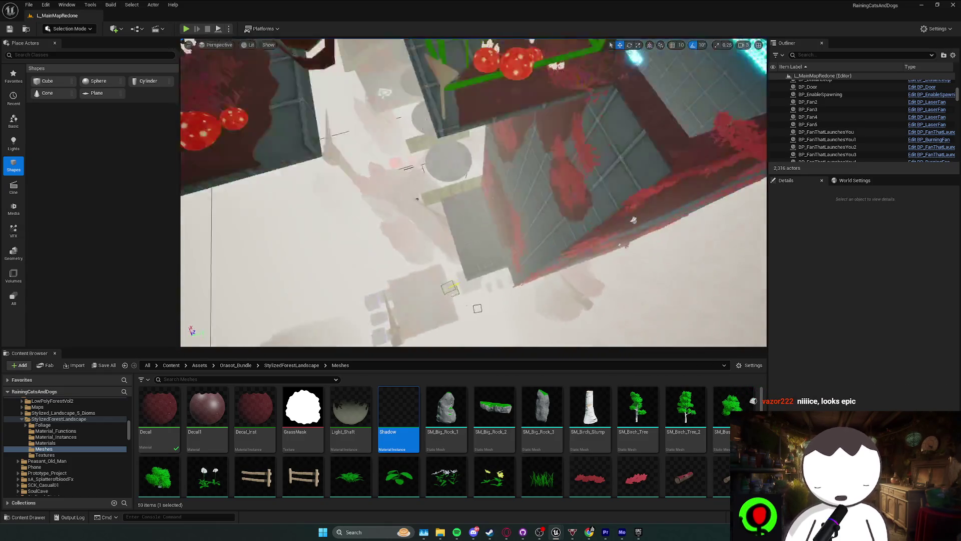
key(s)
scroll(474, 192, down, 1)
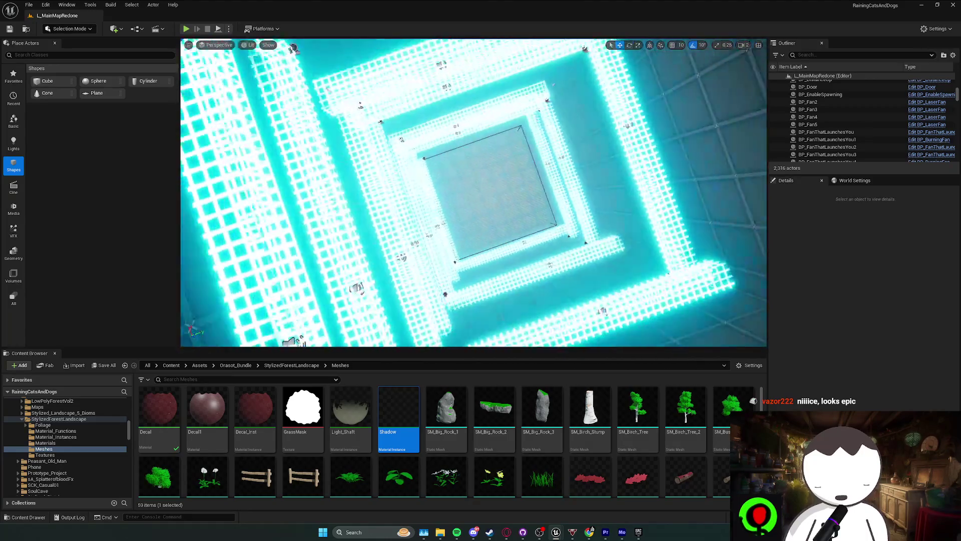
key(w)
key(s)
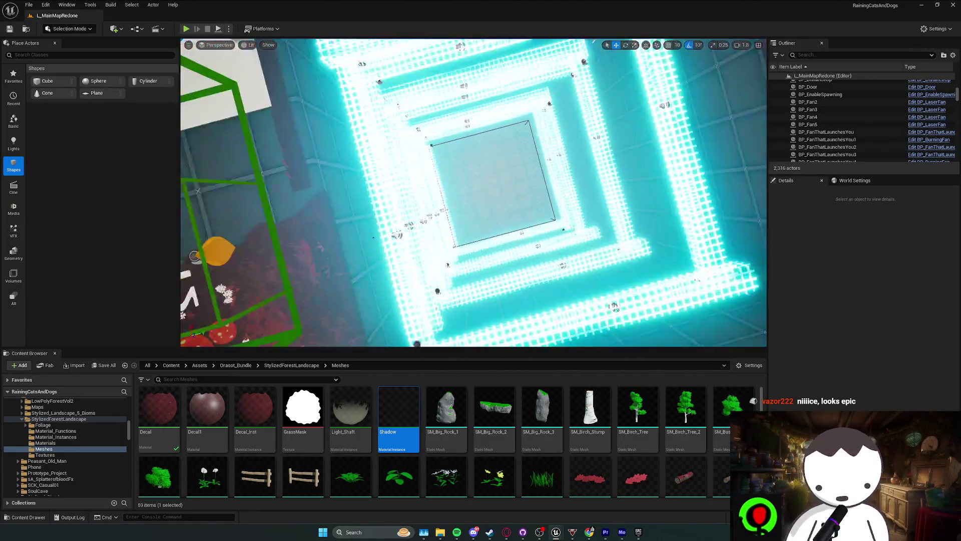
key(w)
- Select the SM_Cube97 floor block and start a new Play In Editor session
click(376, 240)
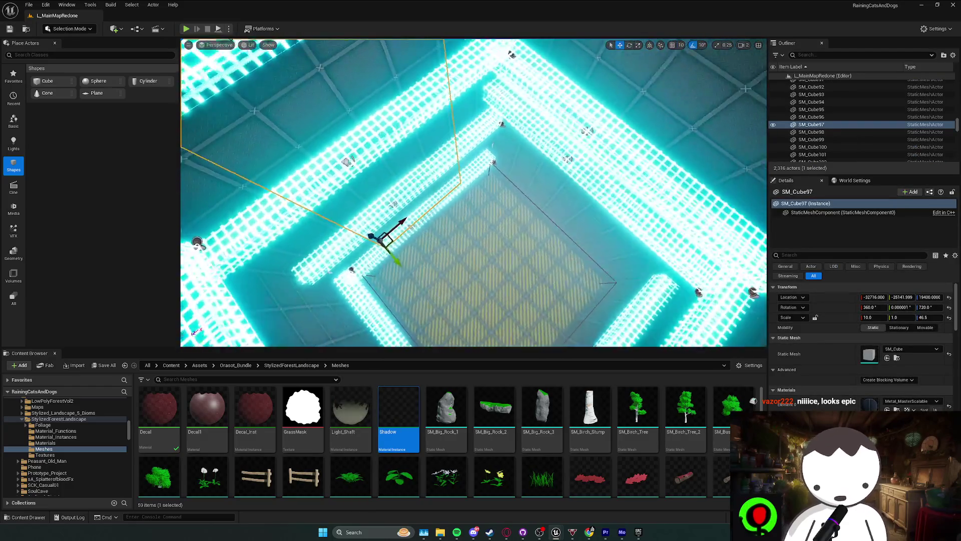
key(s)
scroll(474, 191, down, 1)
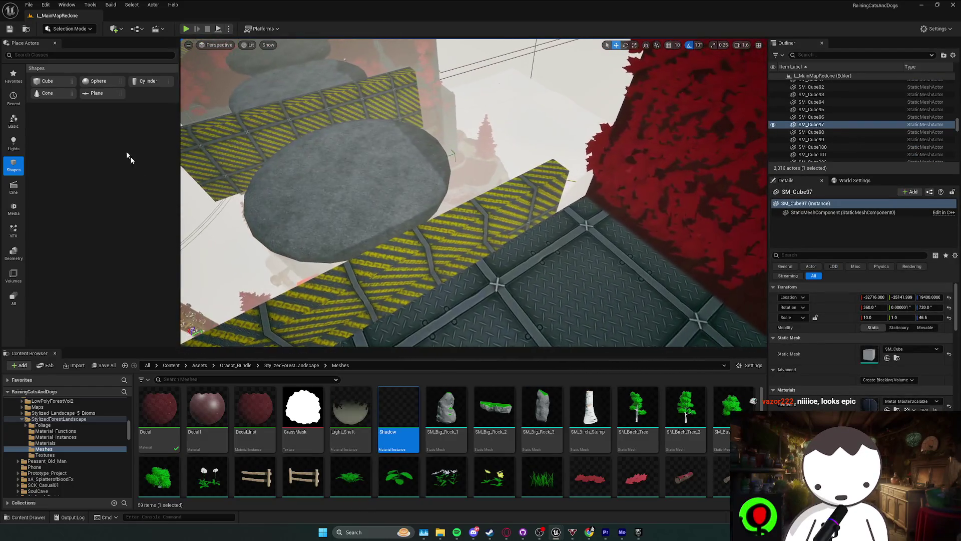
click(191, 29)
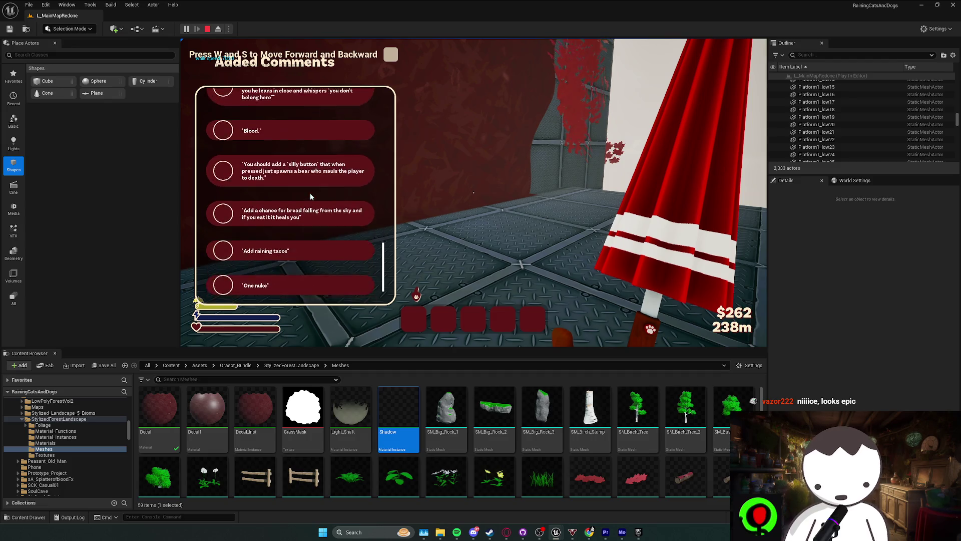
- Dismiss the Added Comments suggestions panel, reopening it with Tab and closing it again
scroll(296, 235, up, 10)
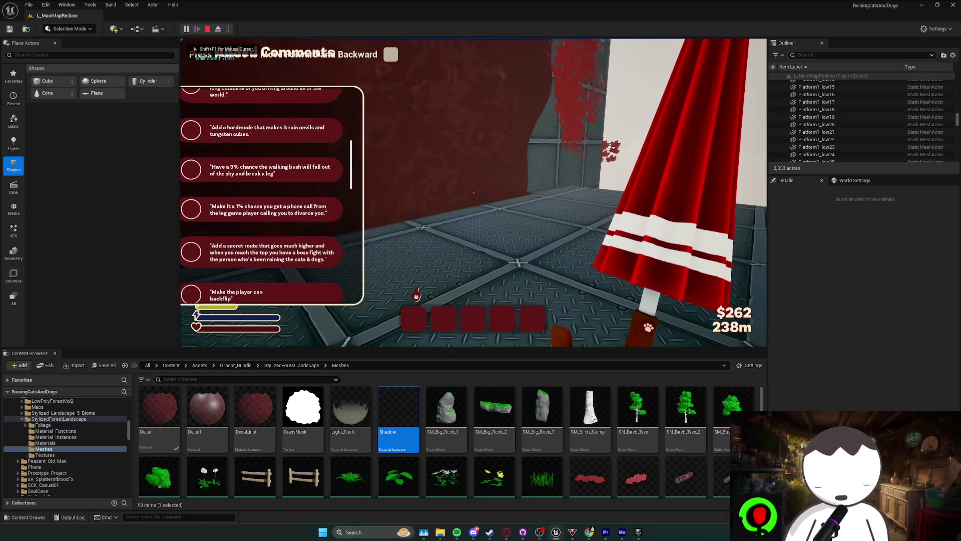
click(300, 244)
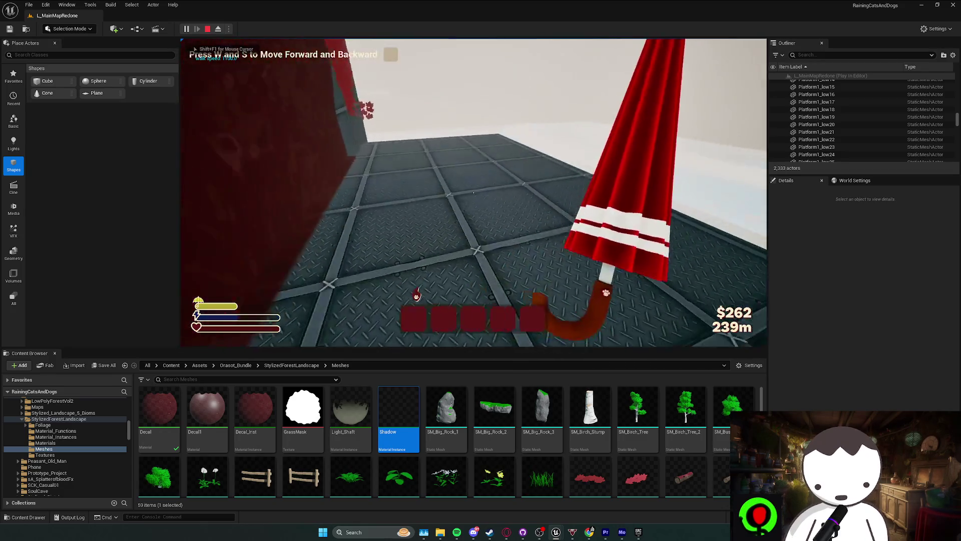
key(Tab)
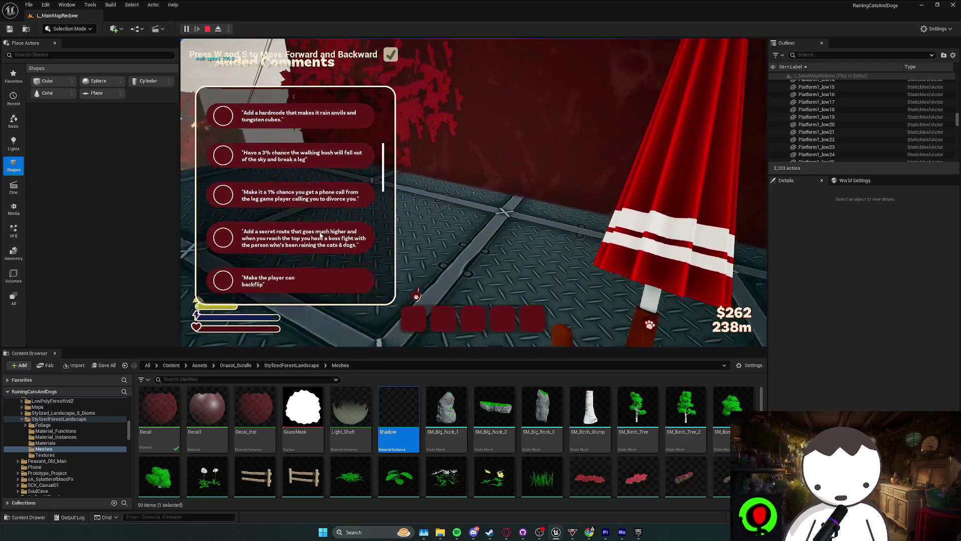
click(184, 259)
- Walk, jump and climb from the yellow hazard wall over the rock platform into the cyan grid
key(w)
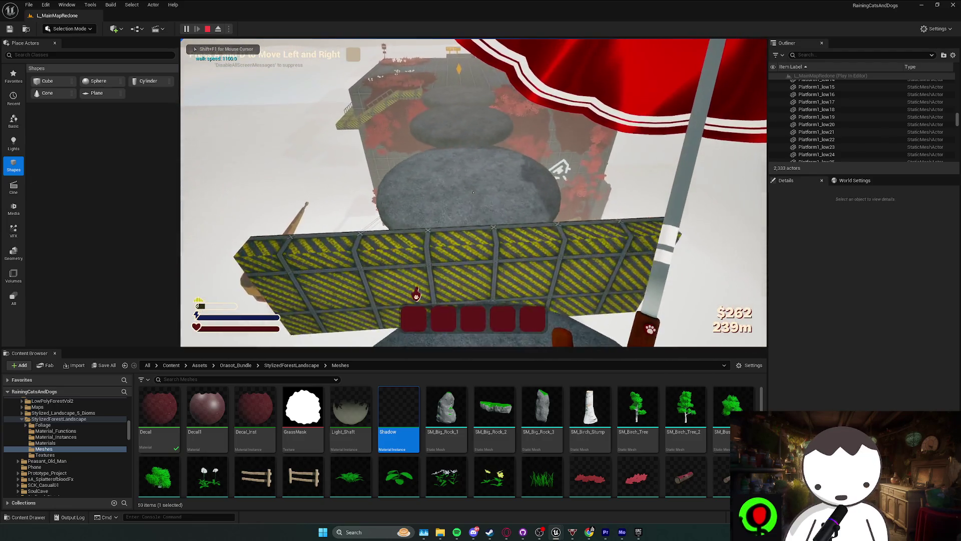
key(space)
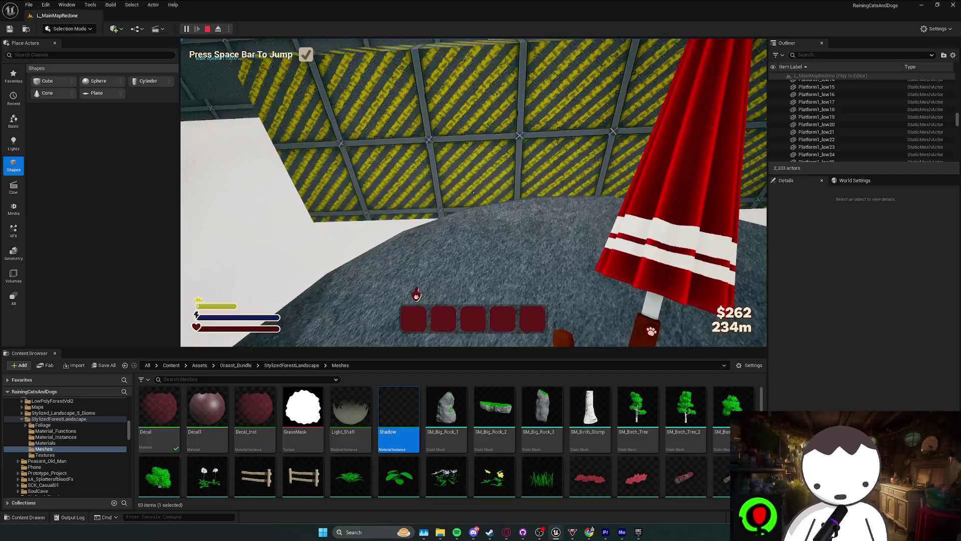
key(space)
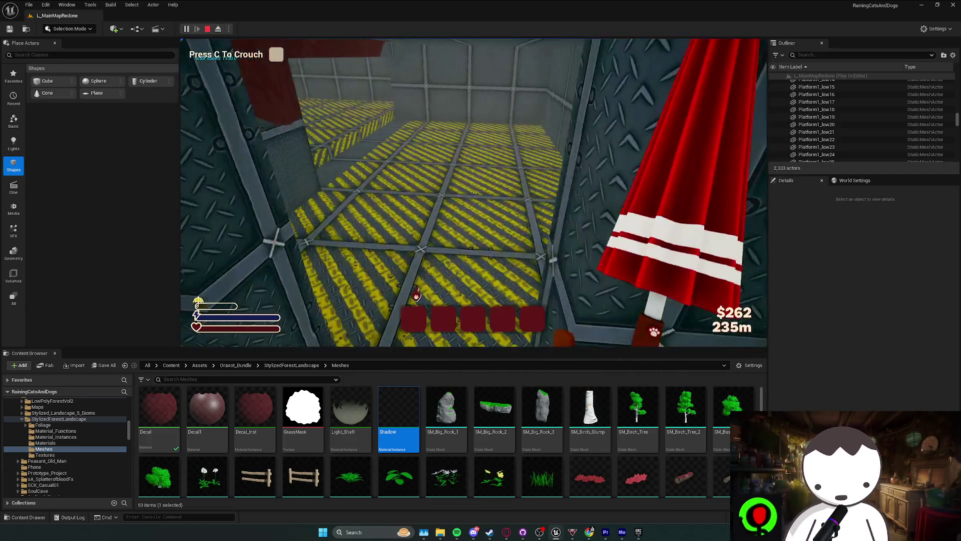
key(w)
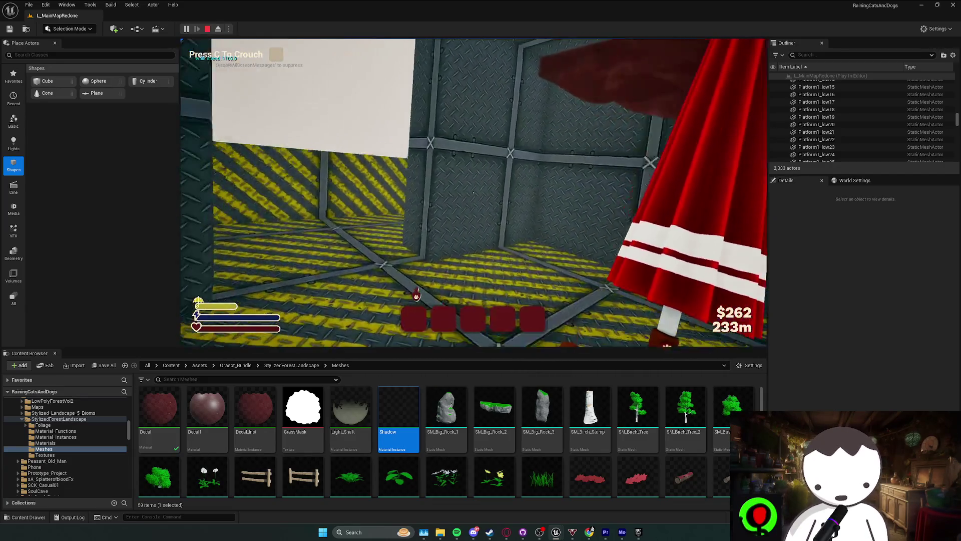
key(space)
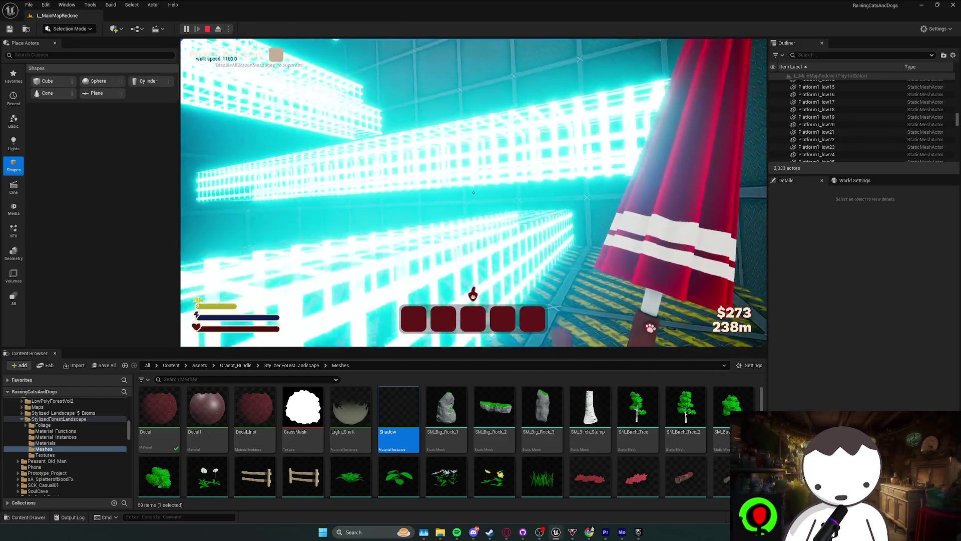
key(c)
key(w)
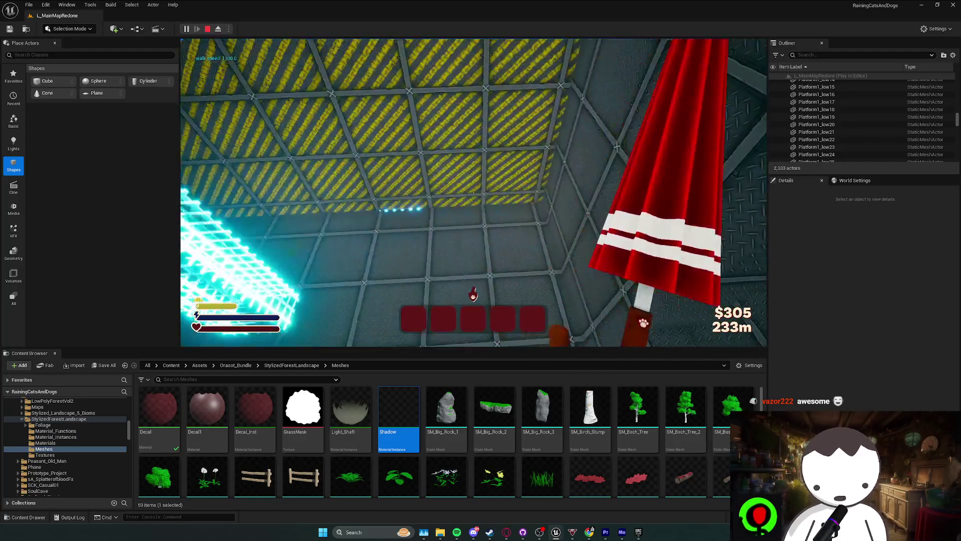
- Stop the play-test and go to the root Content folder in the Content Browser
key(Escape)
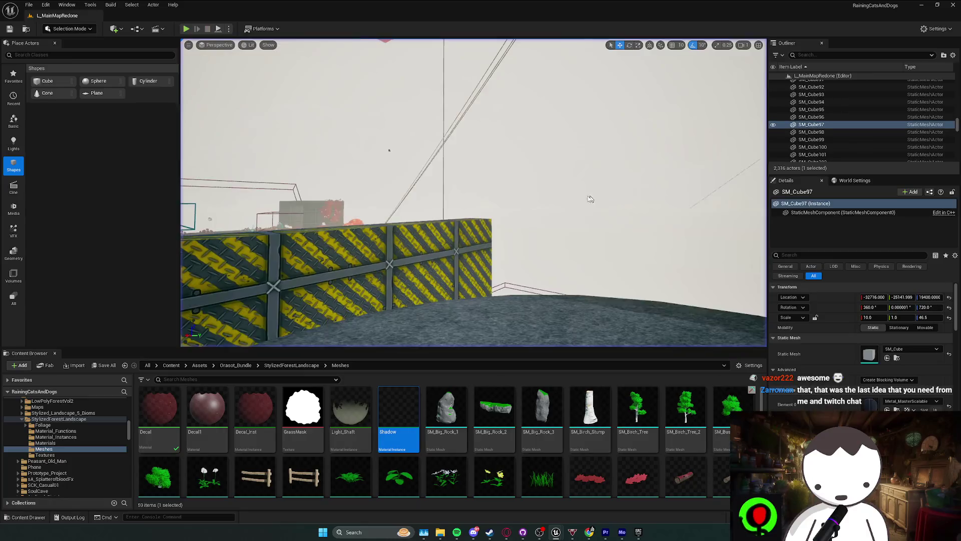
drag(589, 199, 560, 163)
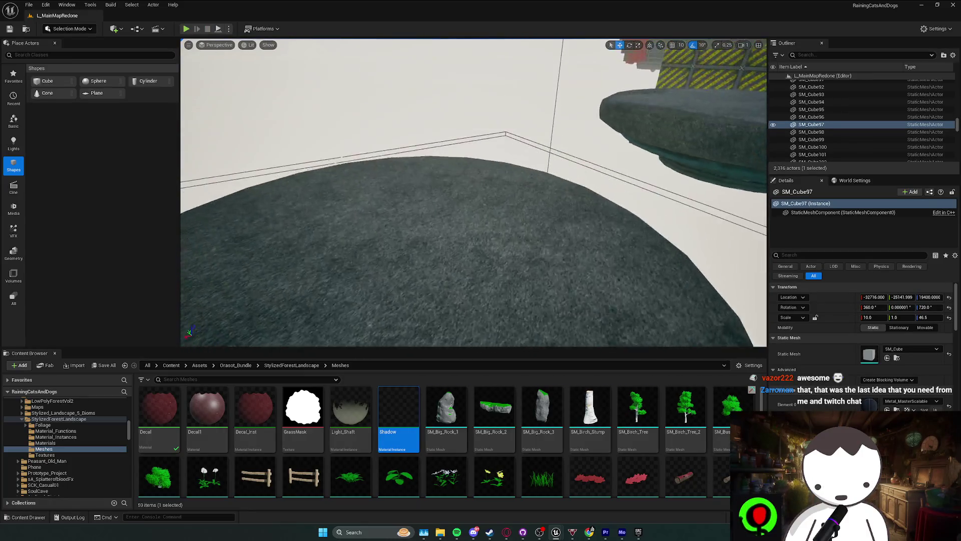
click(170, 366)
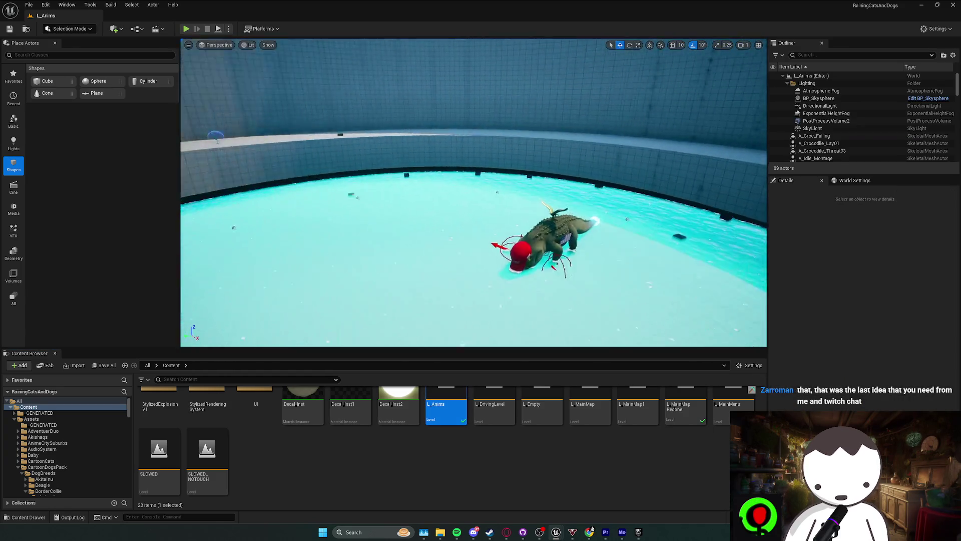
- Play-test the L_Anims arena, attacking the crocodile boss with umbrella swings
drag(625, 240, 663, 264)
scroll(663, 263, up, 2)
click(186, 29)
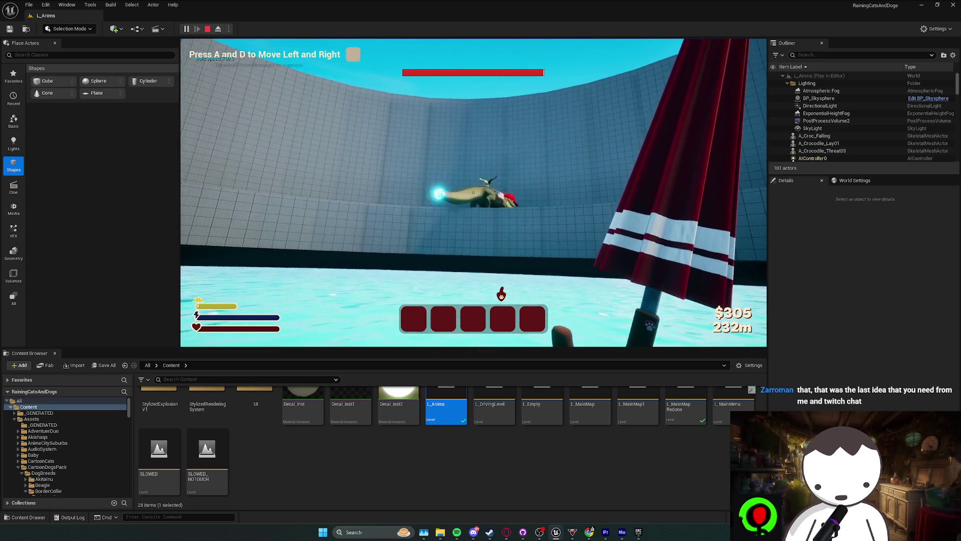
key(a)
key(d)
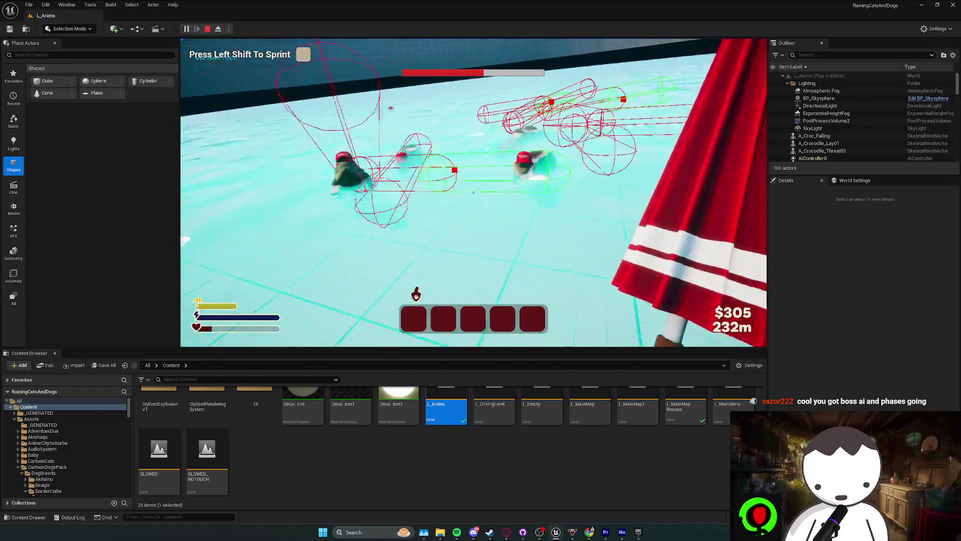
click(473, 192)
click(473, 191)
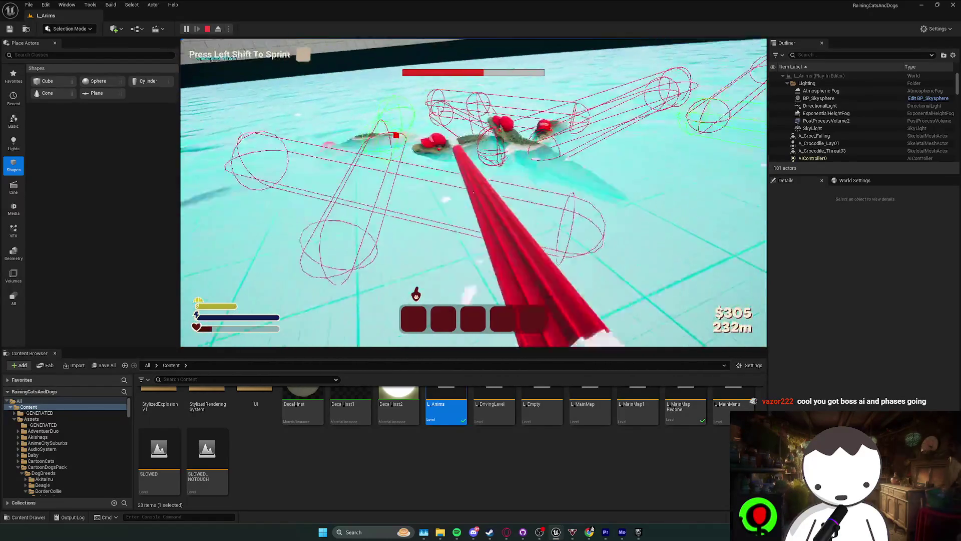
click(473, 192)
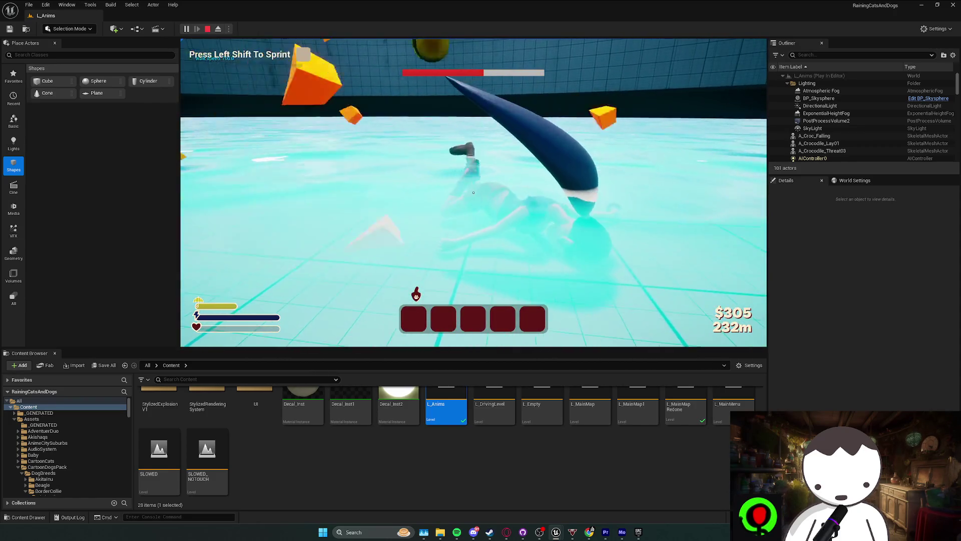
- Stop the session, close the error log showing the Accessed None error, and re-minimize Spotify
key(Escape)
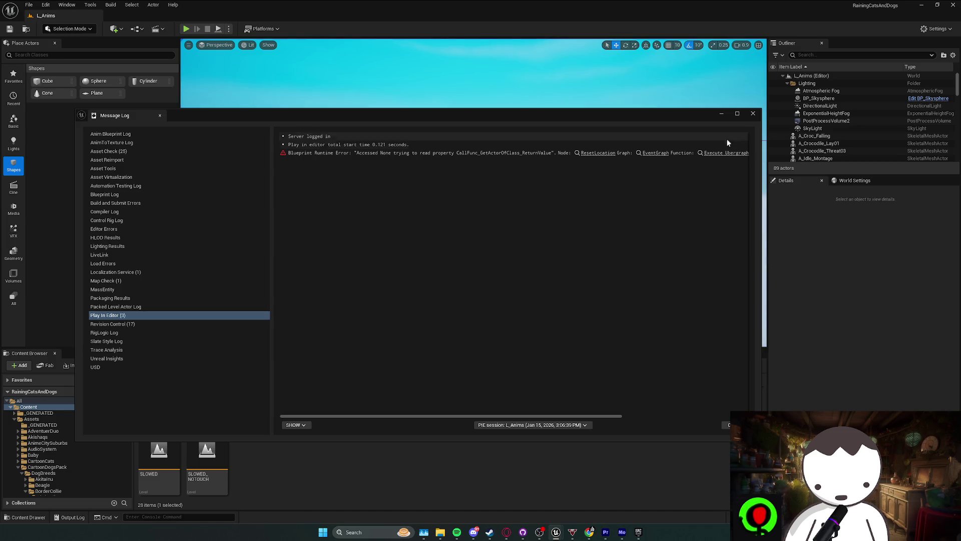
click(753, 113)
scroll(304, 442, down, 1)
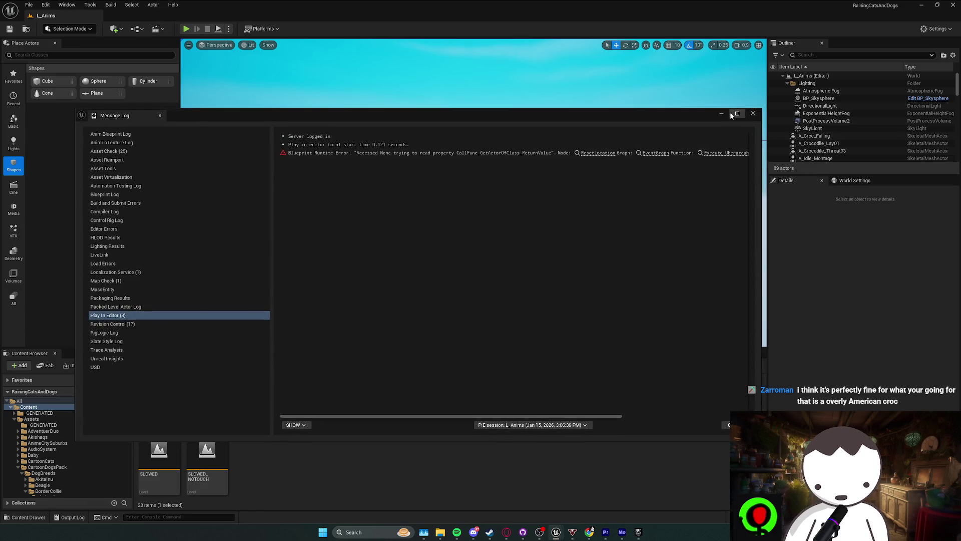
click(753, 113)
click(456, 531)
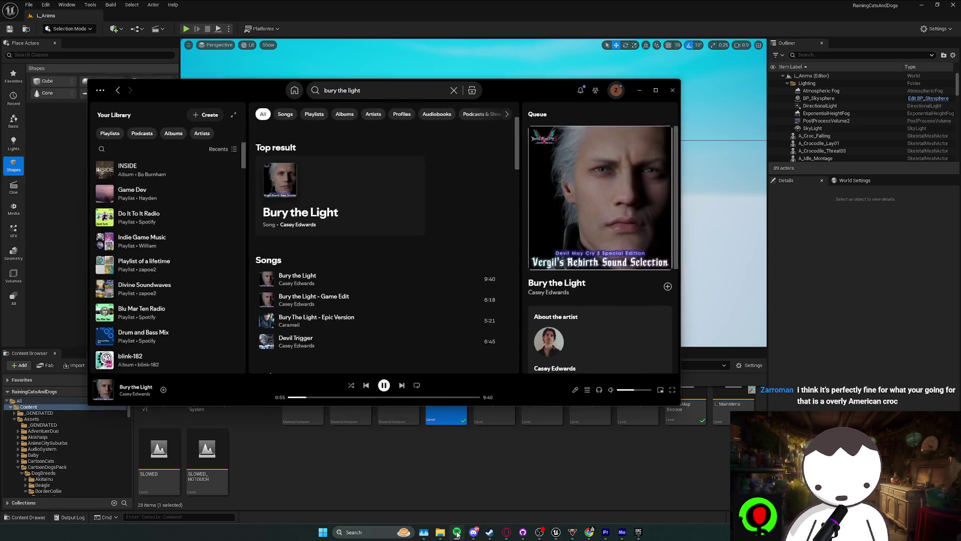
click(456, 532)
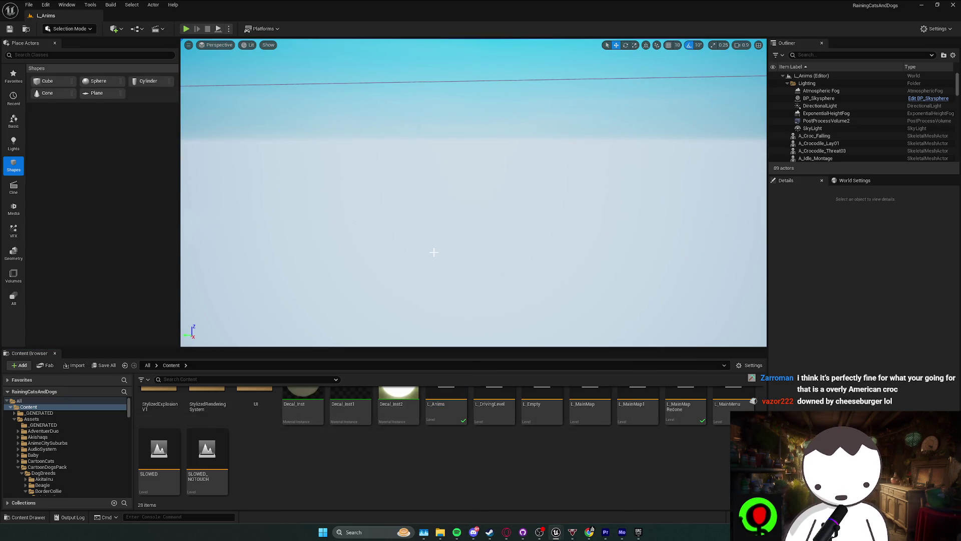
- Scroll the Content Browser up to the folders and open Blueprints
drag(433, 253, 434, 248)
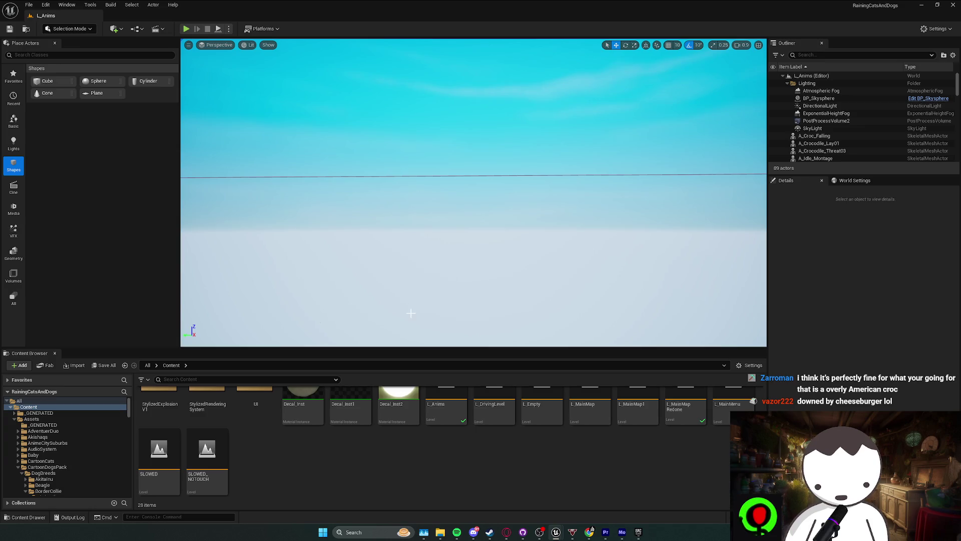
scroll(323, 441, up, 2)
scroll(321, 456, up, 2)
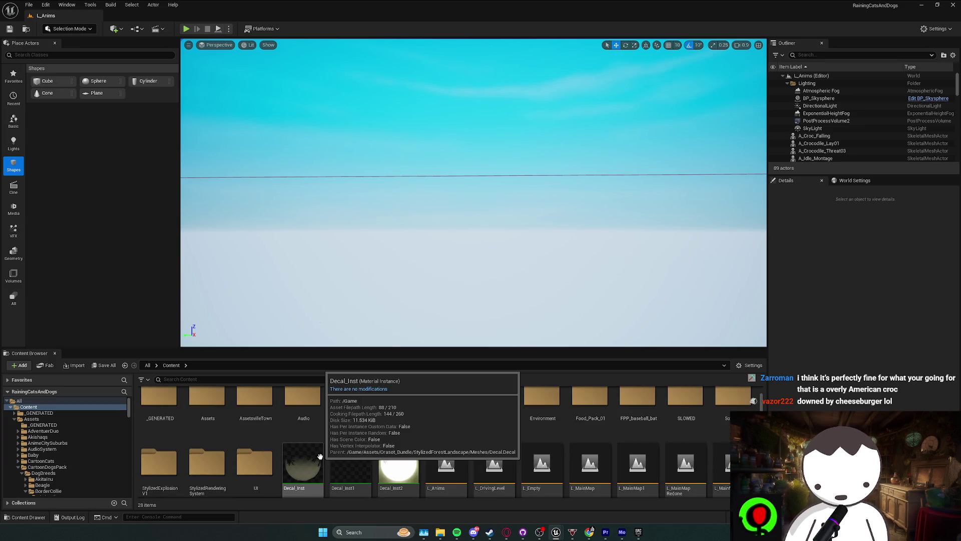
double_click(332, 433)
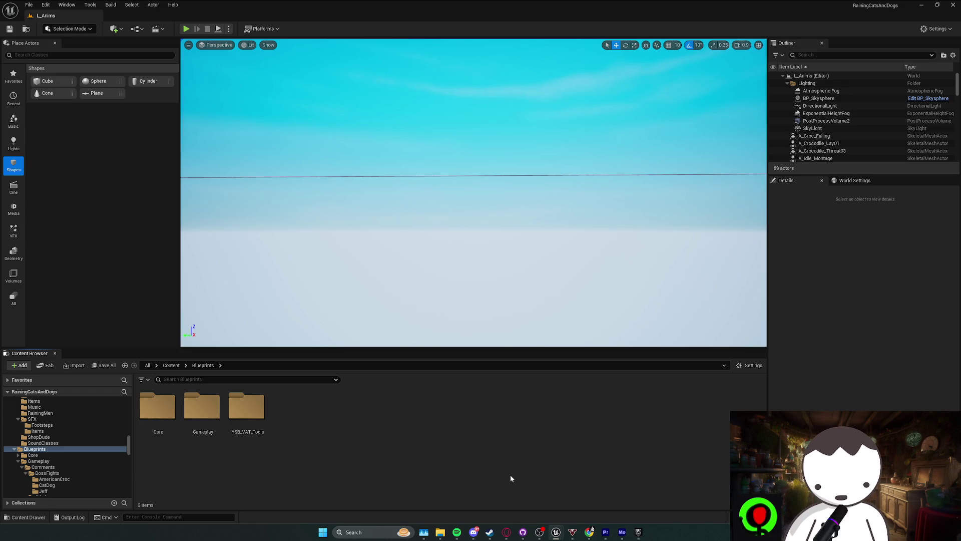
- Fly the viewport camera in close above the ring arena, framing the crocodile's water pool and side platform
scroll(474, 193, up, 3)
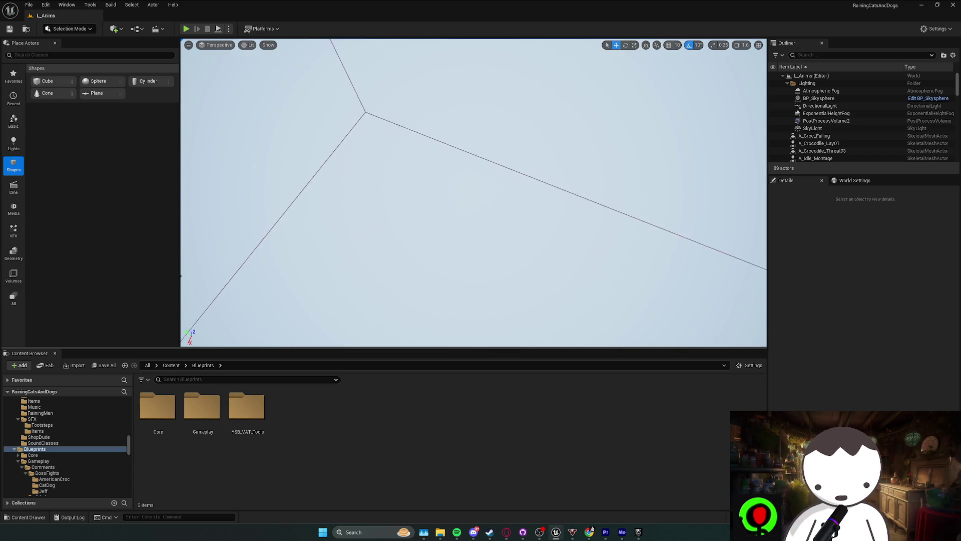
scroll(474, 193, up, 2)
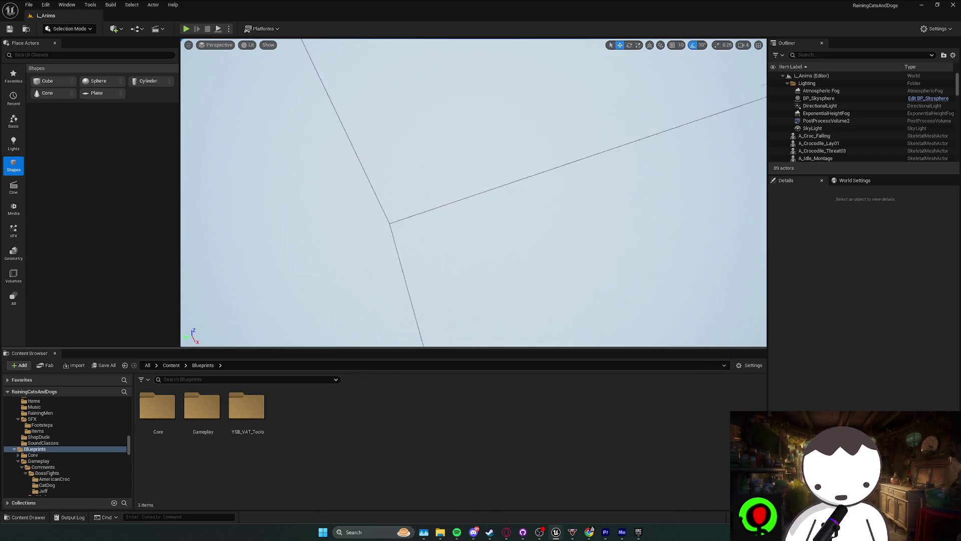
scroll(473, 193, down, 2)
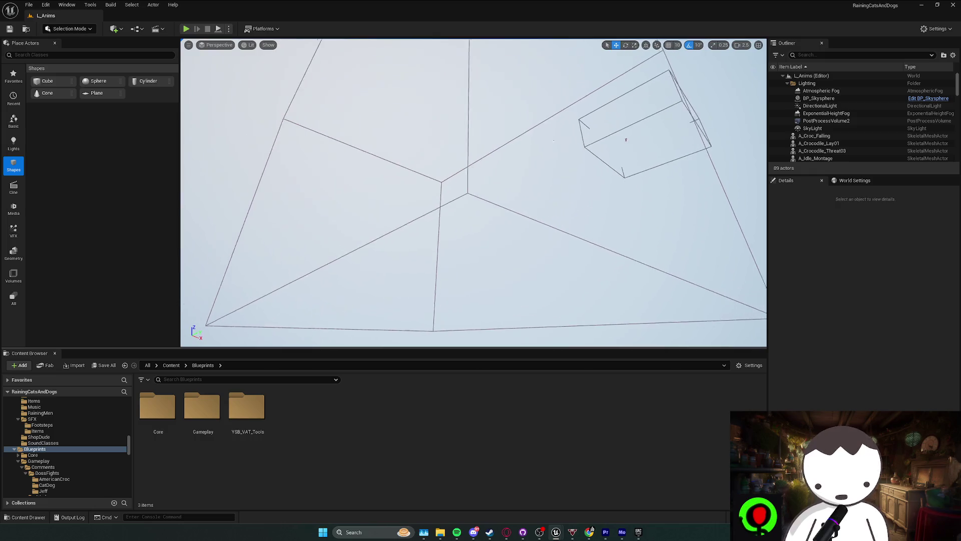
scroll(474, 193, down, 2)
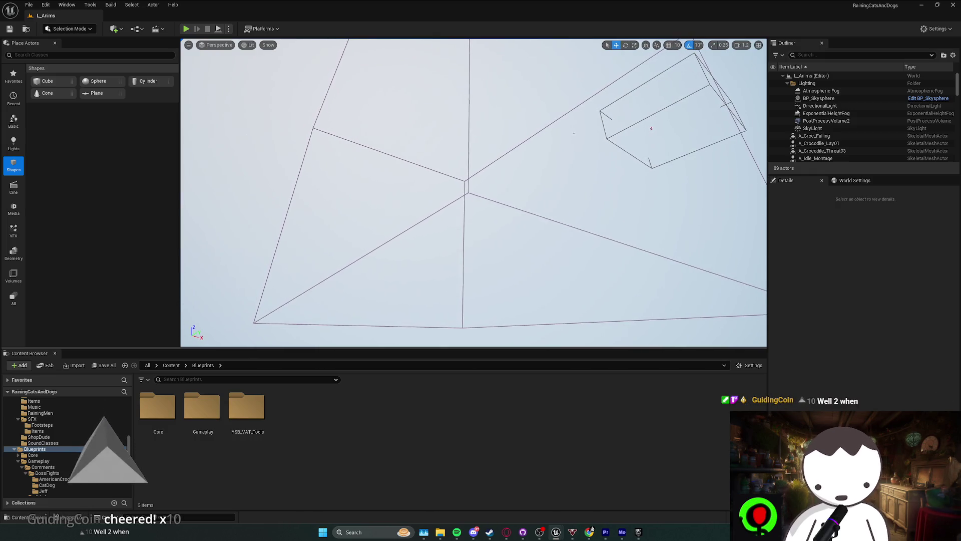
scroll(473, 192, up, 1)
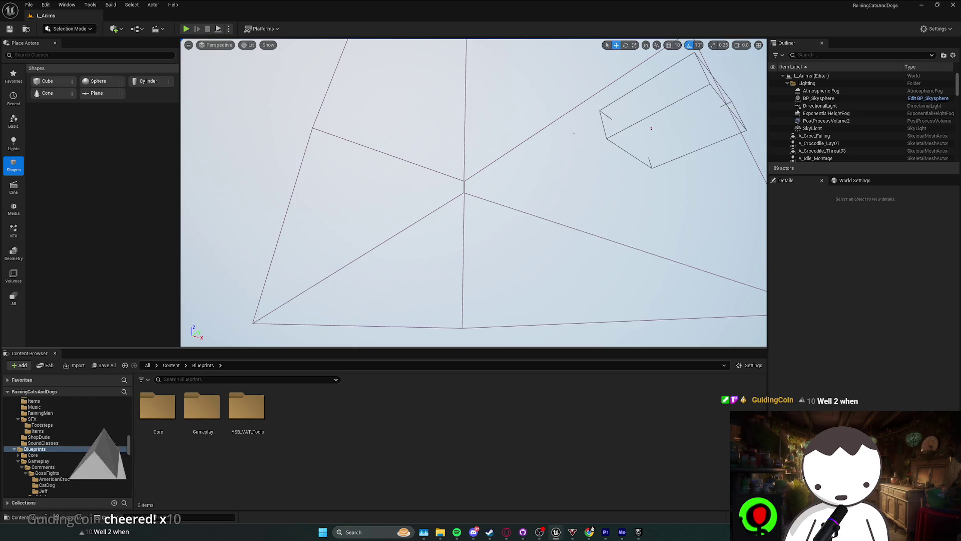
scroll(474, 193, up, 4)
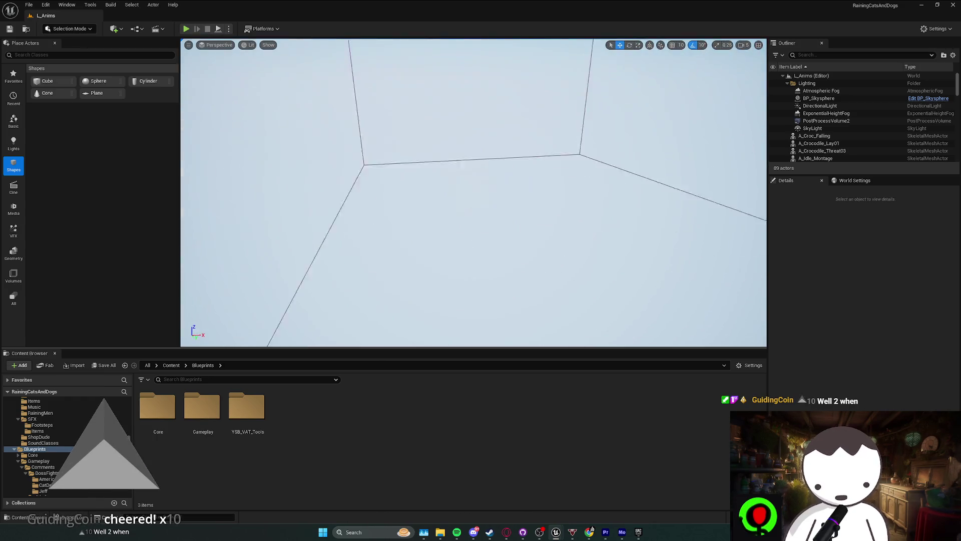
scroll(474, 193, down, 2)
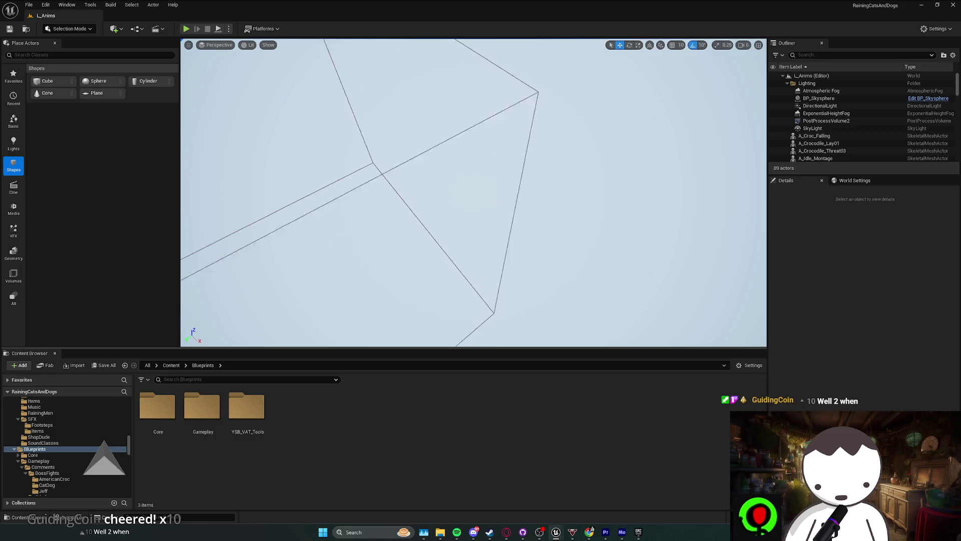
scroll(474, 192, down, 3)
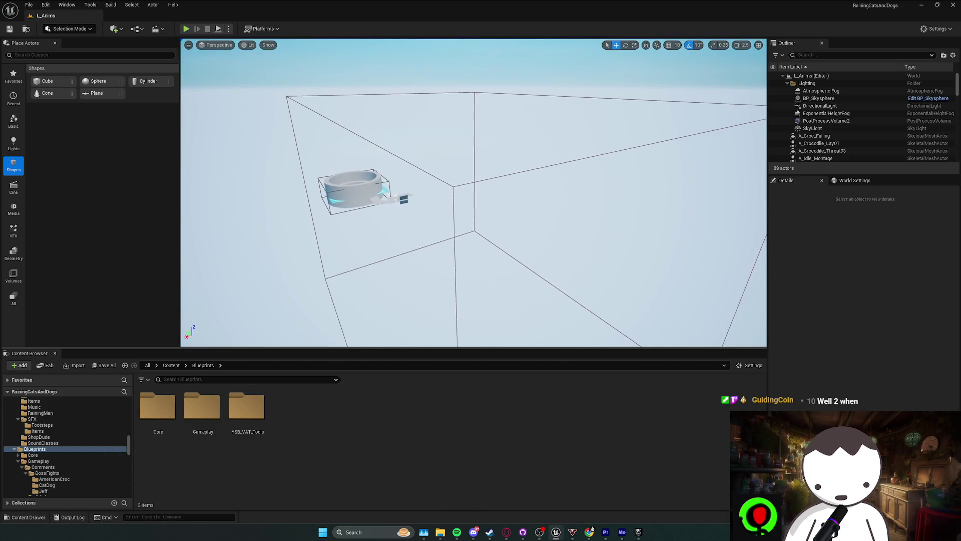
scroll(473, 193, down, 2)
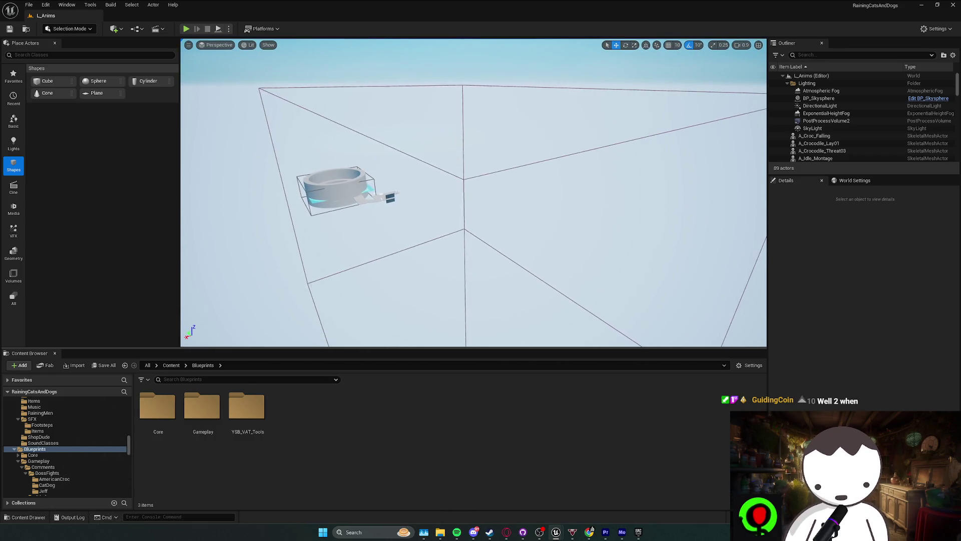
scroll(474, 193, down, 1)
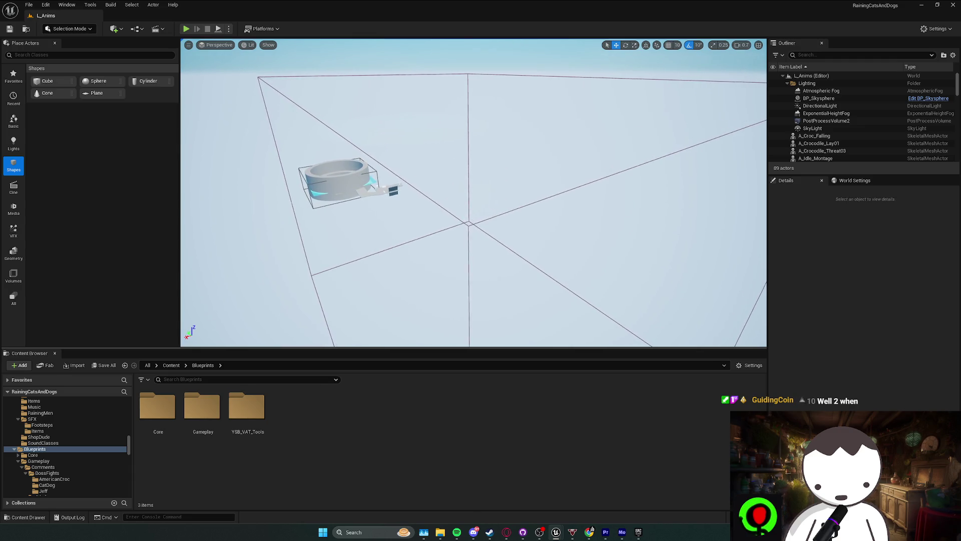
scroll(474, 193, down, 1)
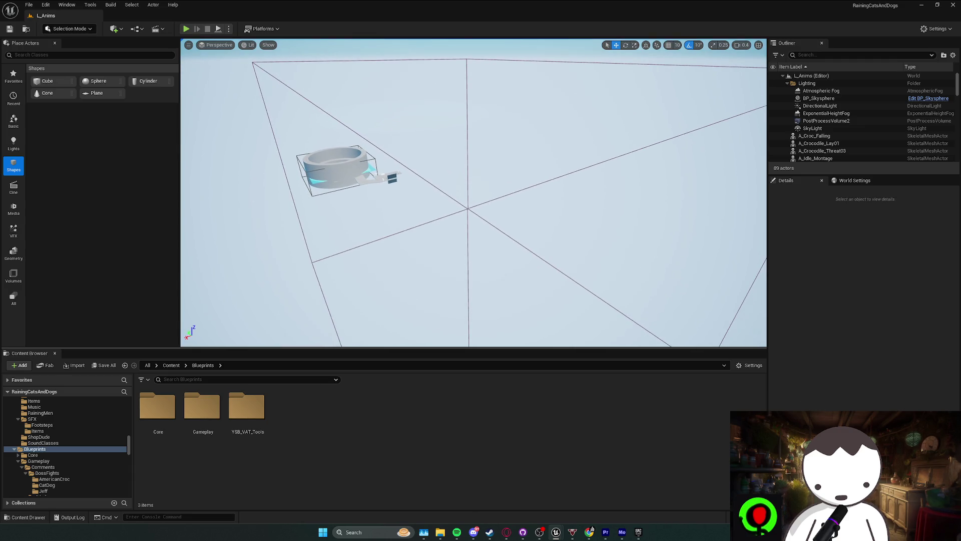
scroll(473, 193, up, 5)
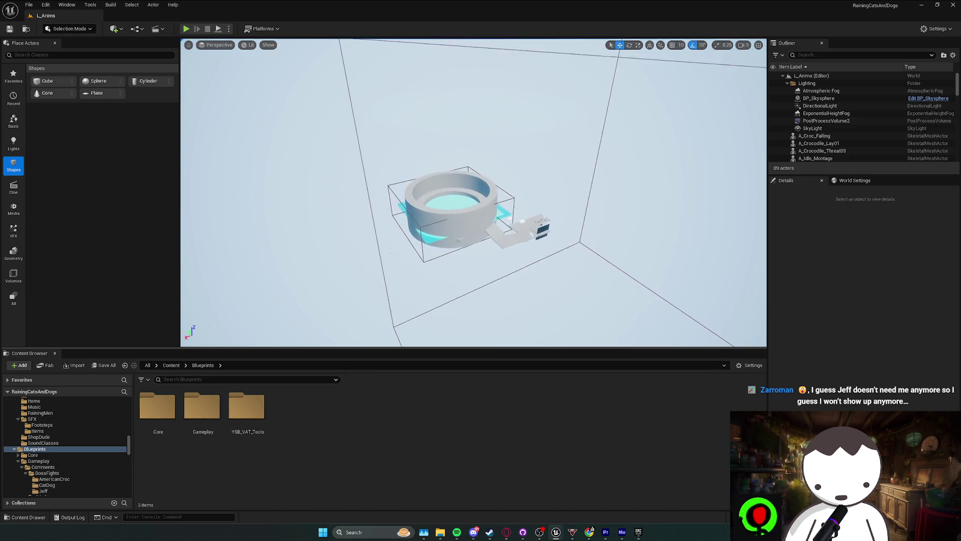
scroll(430, 267, down, 2)
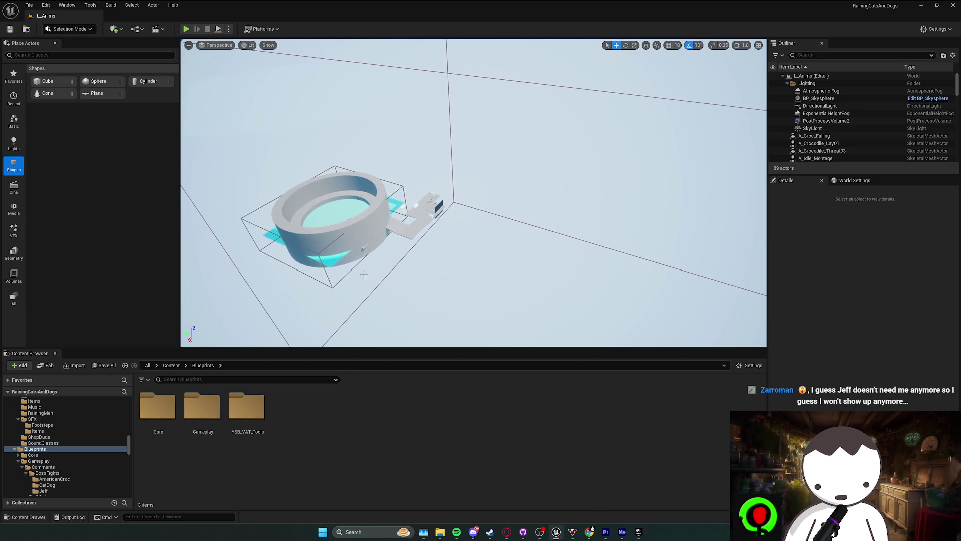
scroll(431, 267, up, 2)
scroll(441, 275, up, 3)
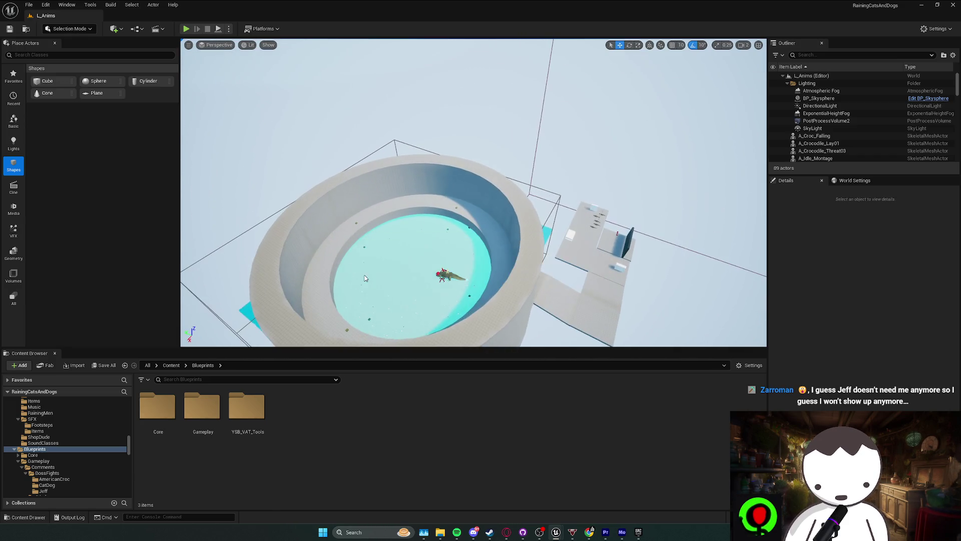